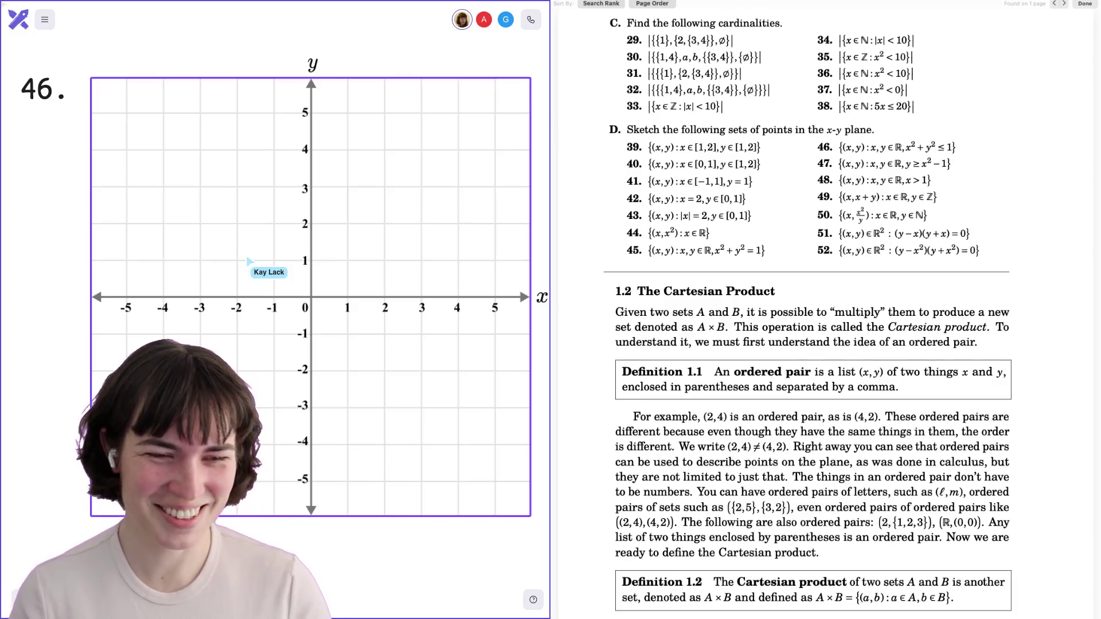
Draw a red circle around the origin and resize it to radius 1, reaching y = -1.
{"action": "scroll", "coordinate": [63, 281], "scroll_direction": "down", "scroll_amount": 1}
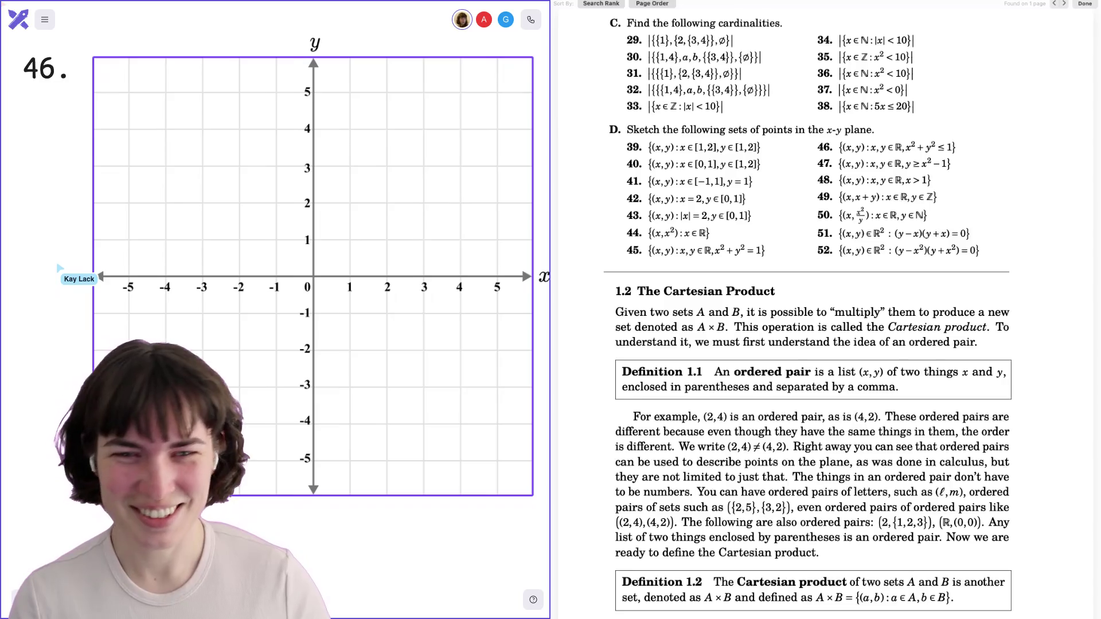
{"action": "scroll", "coordinate": [56, 279], "scroll_direction": "up", "scroll_amount": 1}
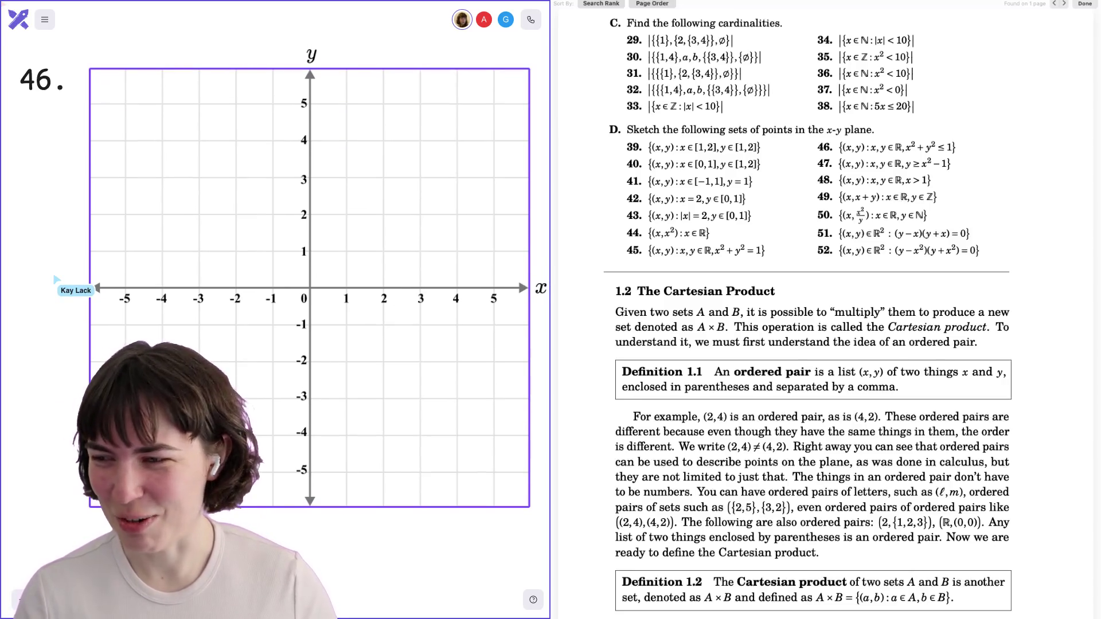
{"action": "scroll", "coordinate": [192, 295], "scroll_direction": "down", "scroll_amount": 1}
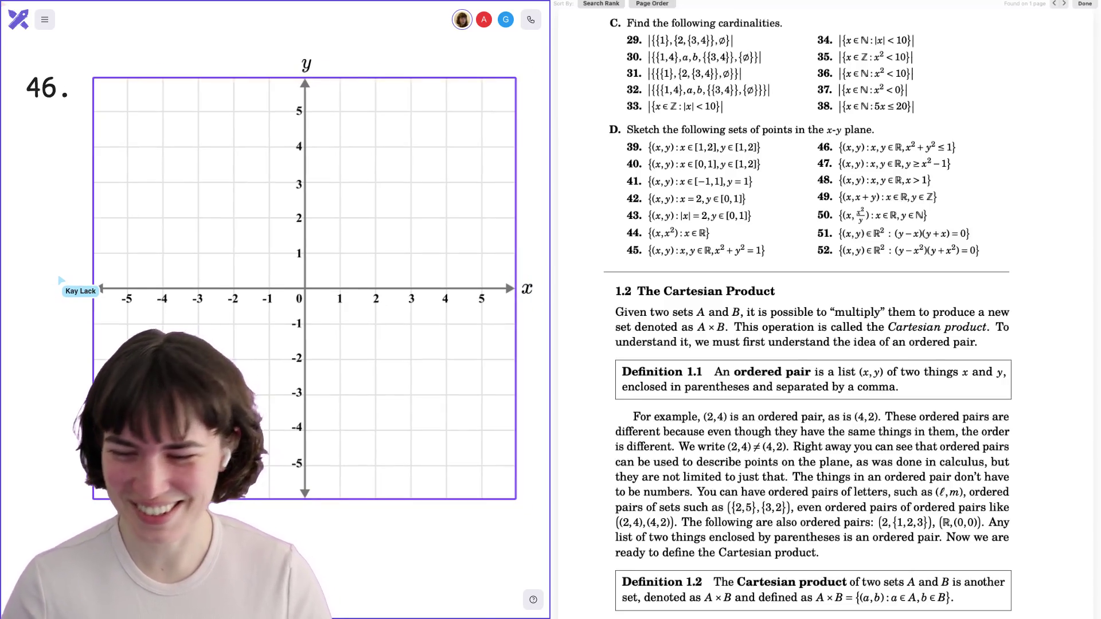
{"action": "scroll", "coordinate": [57, 284], "scroll_direction": "up", "scroll_amount": 1}
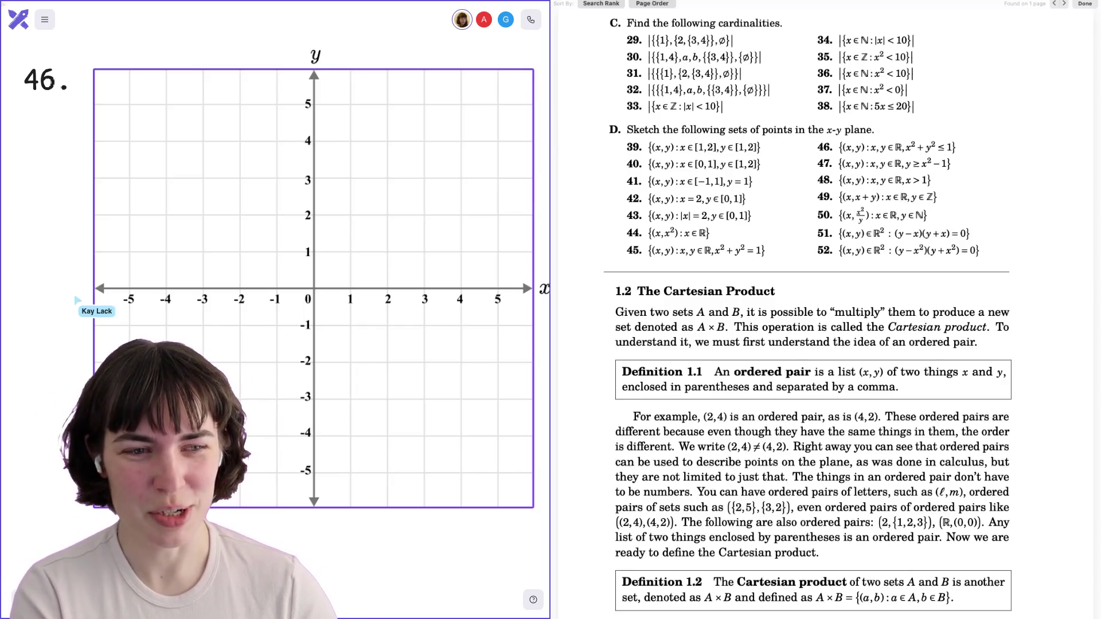
{"action": "scroll", "coordinate": [93, 299], "scroll_direction": "right", "scroll_amount": 2}
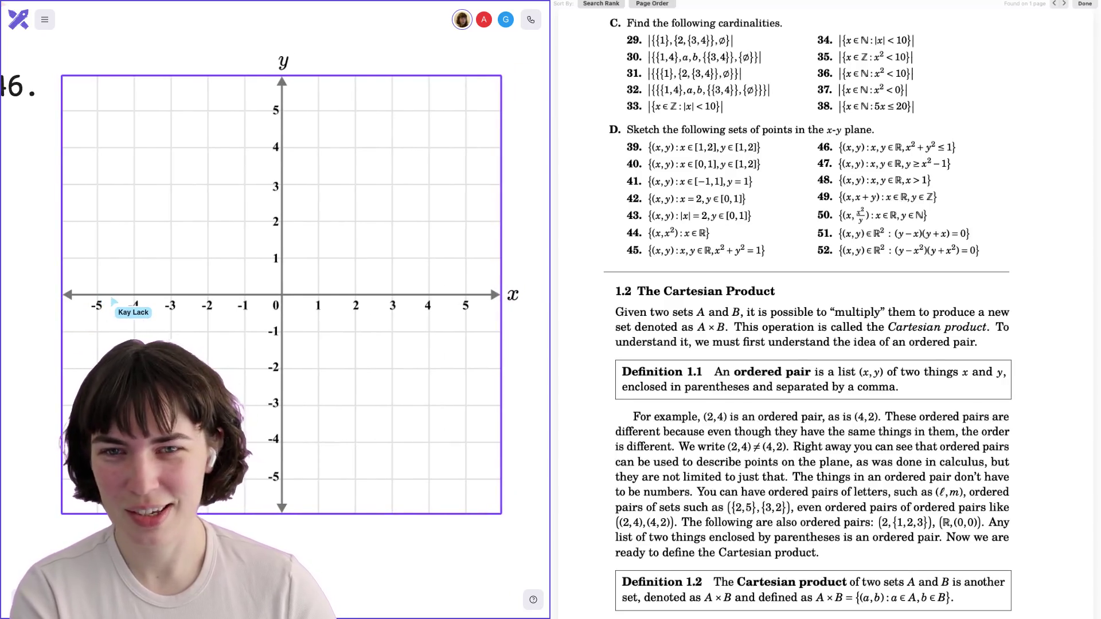
{"action": "scroll", "coordinate": [97, 298], "scroll_direction": "down", "scroll_amount": 3}
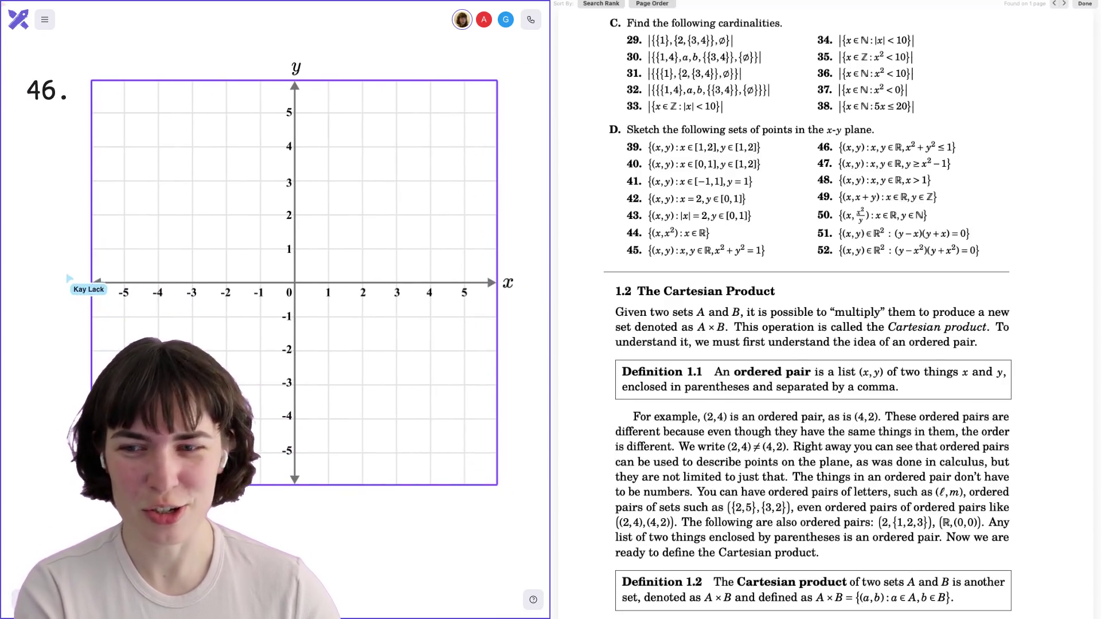
{"action": "scroll", "coordinate": [37, 230], "scroll_direction": "down", "scroll_amount": 2}
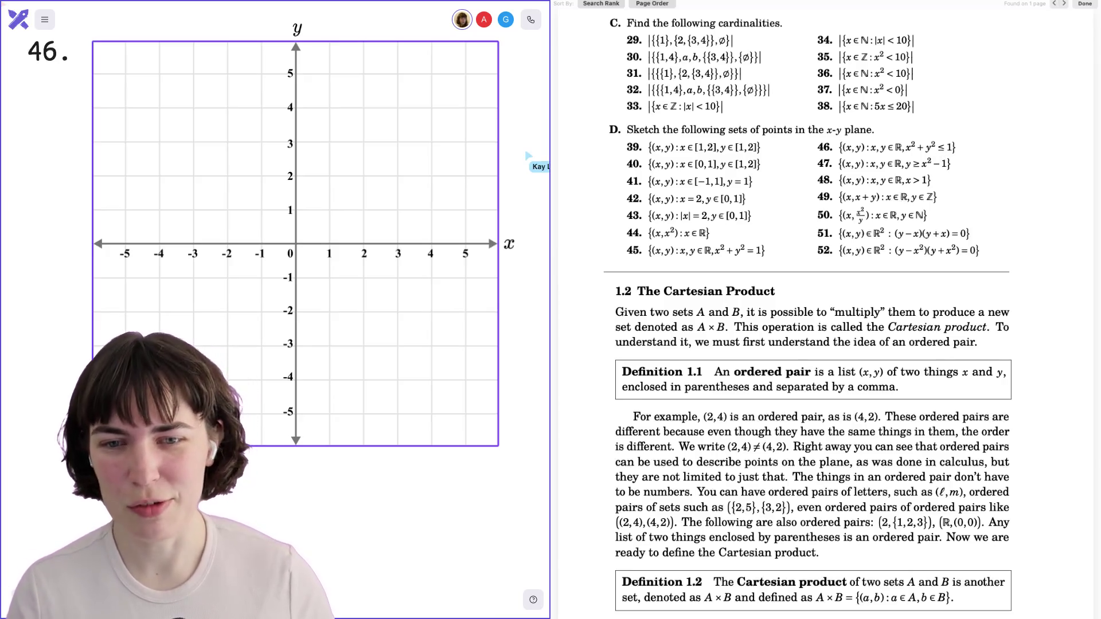
{"action": "left_click_drag", "start_coordinate": [256, 208], "coordinate": [331, 275]}
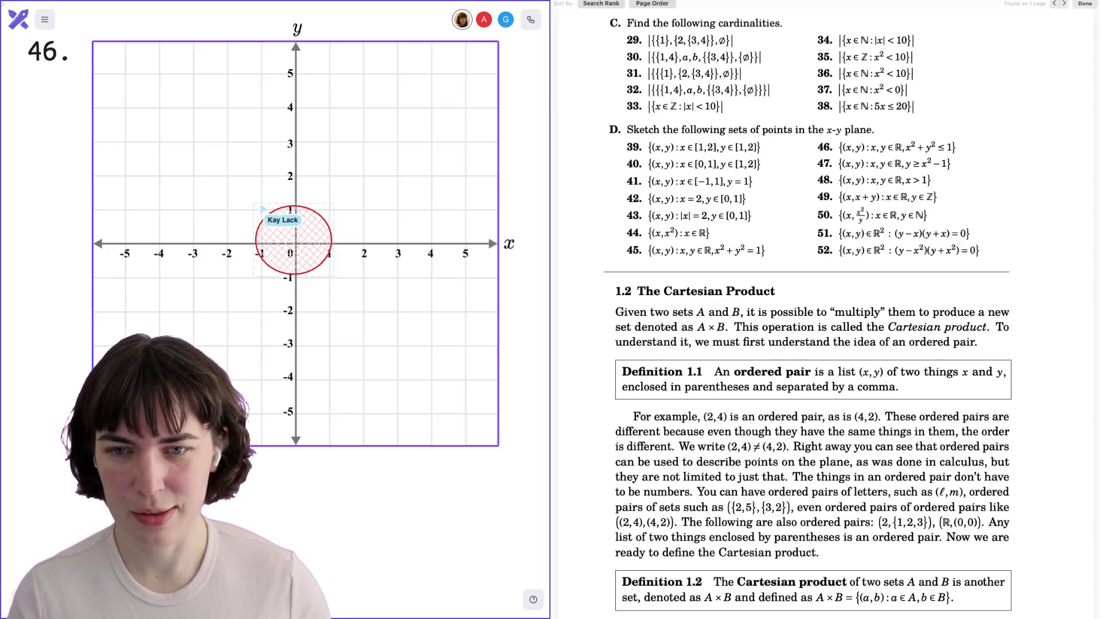
{"action": "left_click_drag", "start_coordinate": [254, 205], "coordinate": [264, 212]}
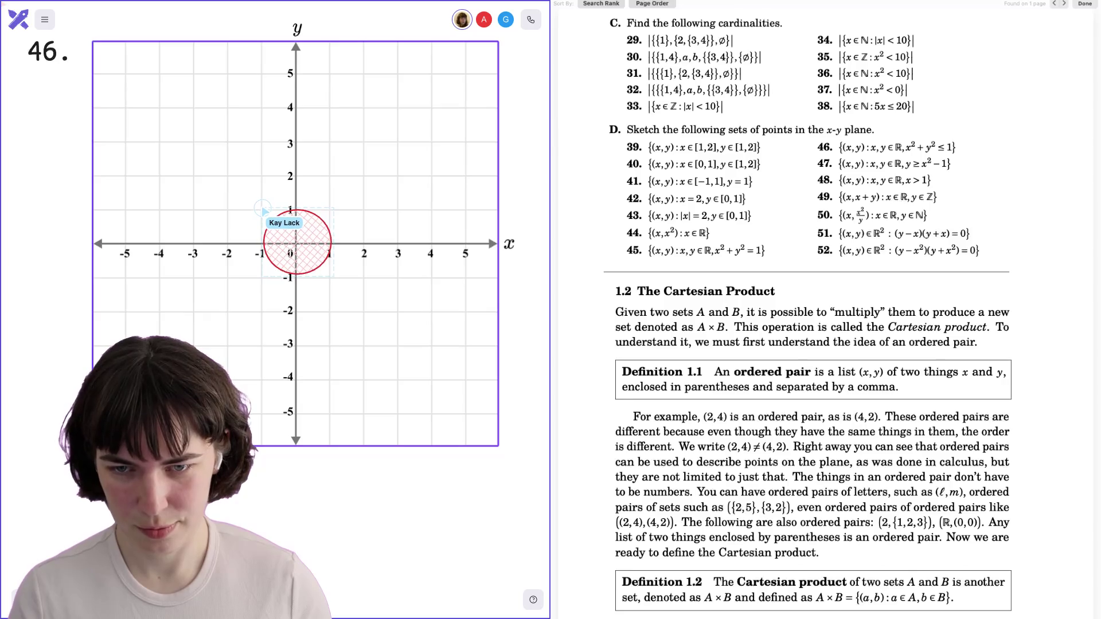
{"action": "left_click_drag", "start_coordinate": [265, 276], "coordinate": [262, 280]}
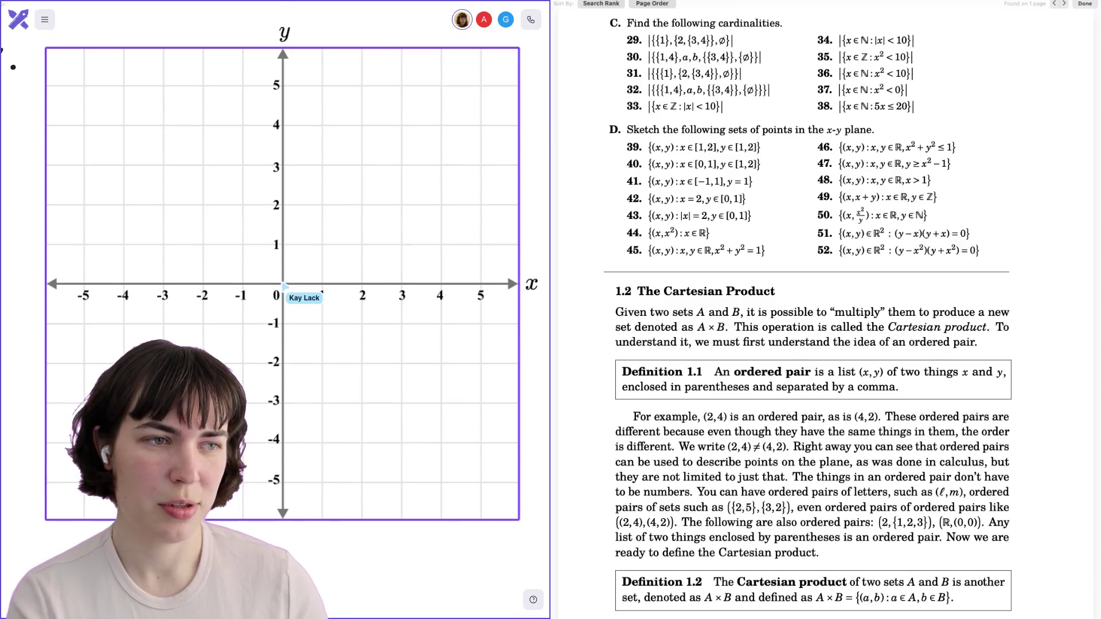
Draw a red vertical line spanning the grid height and shift it onto x = 1.
{"action": "left_click_drag", "start_coordinate": [283, 284], "coordinate": [281, 238]}
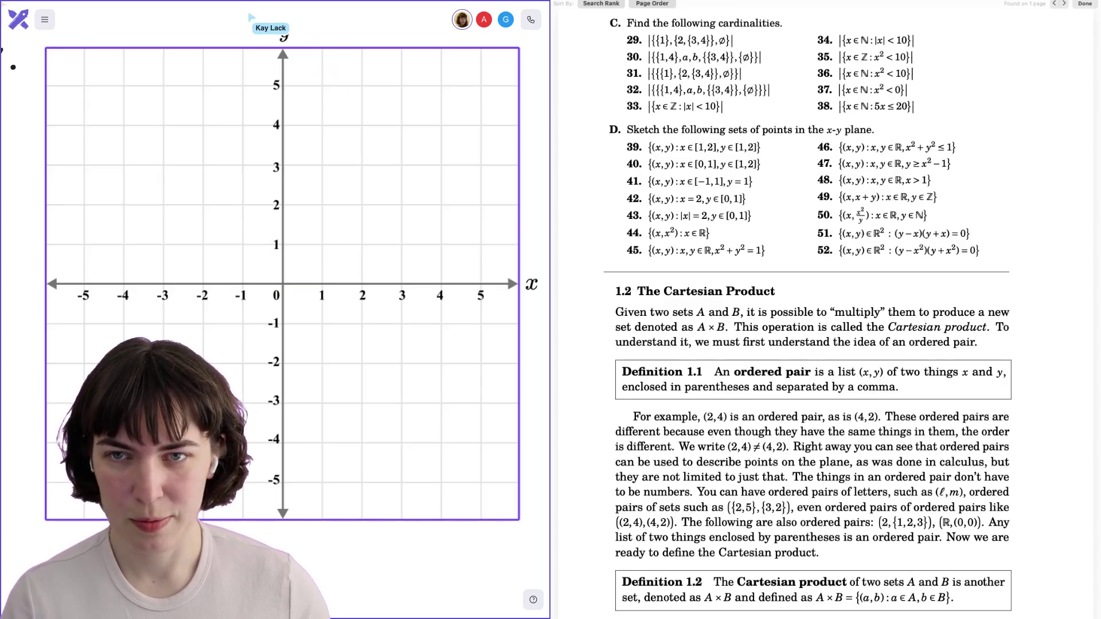
{"action": "mouse_move", "coordinate": [283, 55]}
{"action": "left_mouse_down"}
{"action": "mouse_move", "coordinate": [283, 283]}
{"action": "mouse_move", "coordinate": [285, 200]}
{"action": "left_mouse_up"}
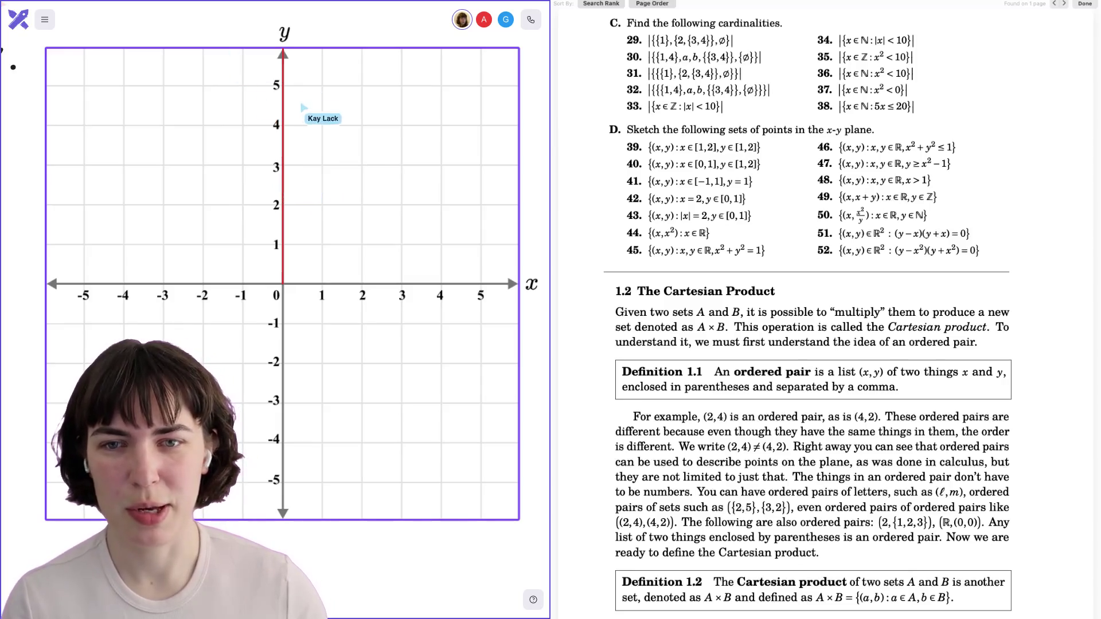
{"action": "left_click_drag", "start_coordinate": [283, 118], "coordinate": [322, 118]}
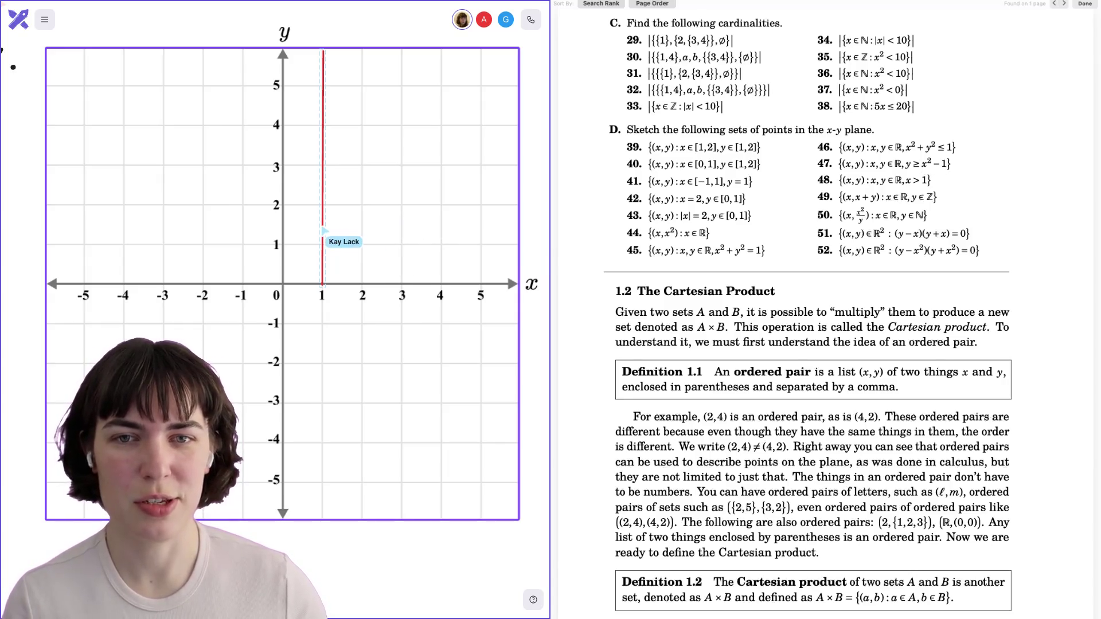
{"action": "left_click_drag", "start_coordinate": [325, 229], "coordinate": [324, 228]}
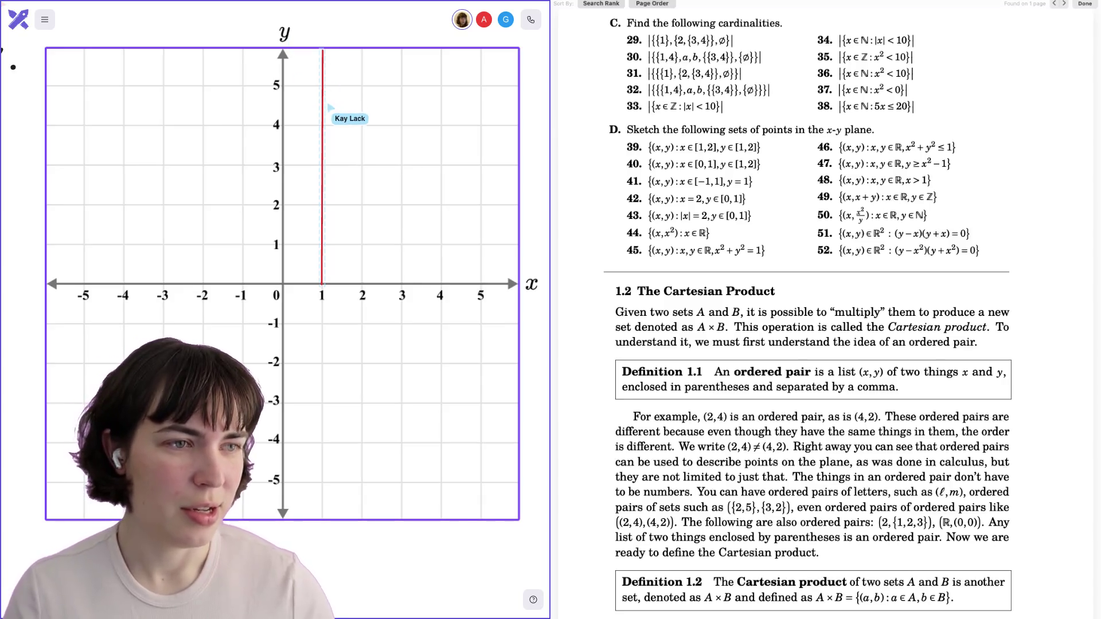
{"action": "left_click", "coordinate": [374, 338]}
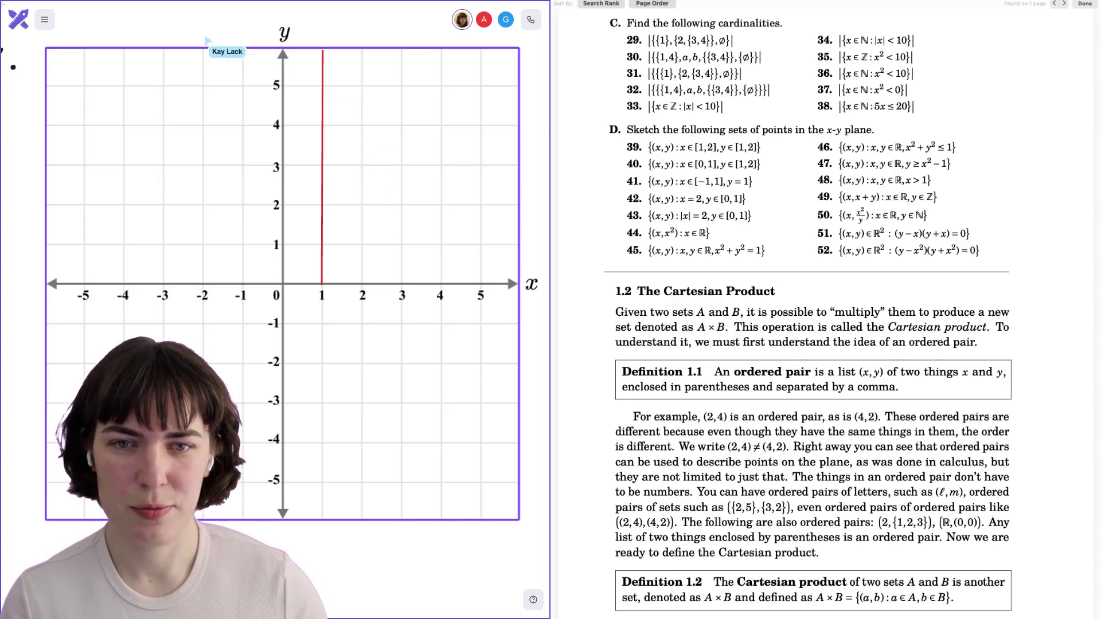
Redraw the misplaced red stroke at x = 2 from y = 3 upward, then delete the small grid image.
{"action": "mouse_move", "coordinate": [355, 218]}
{"action": "left_mouse_down"}
{"action": "mouse_move", "coordinate": [356, 11]}
{"action": "mouse_move", "coordinate": [357, 124]}
{"action": "left_mouse_up"}
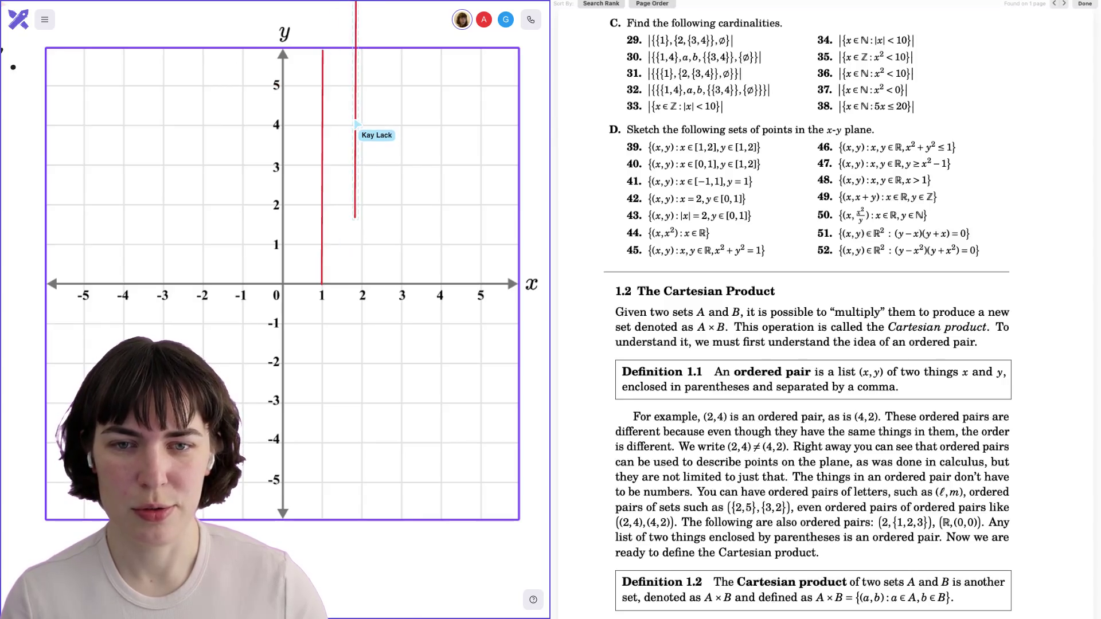
{"action": "key", "text": "ctrl+z"}
{"action": "left_click_drag", "start_coordinate": [363, 2], "coordinate": [363, 166]}
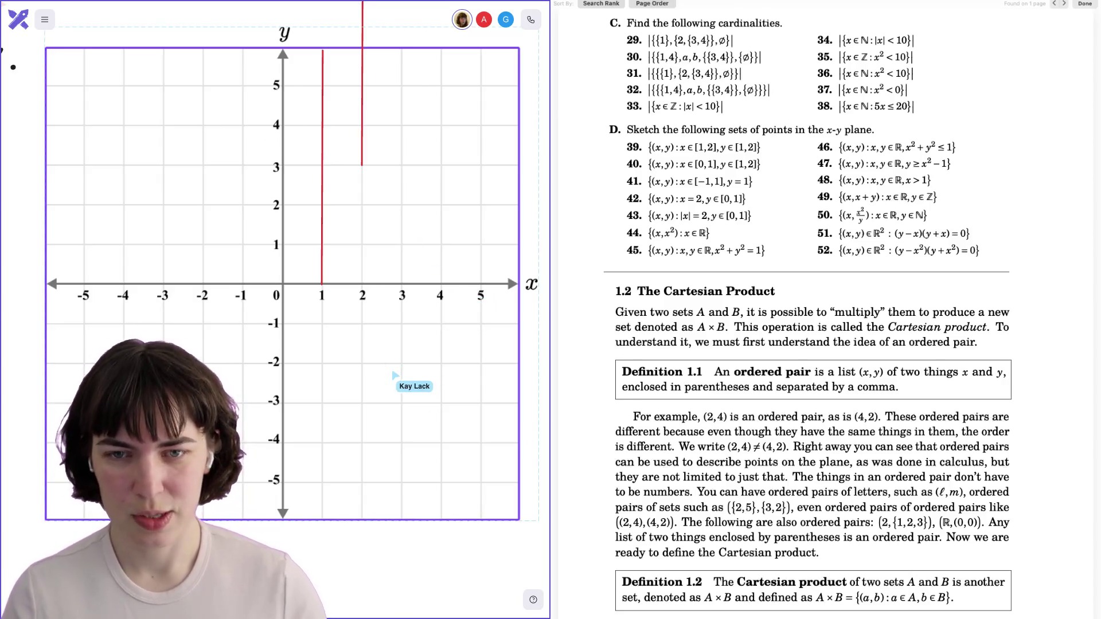
{"action": "key", "text": "Delete"}
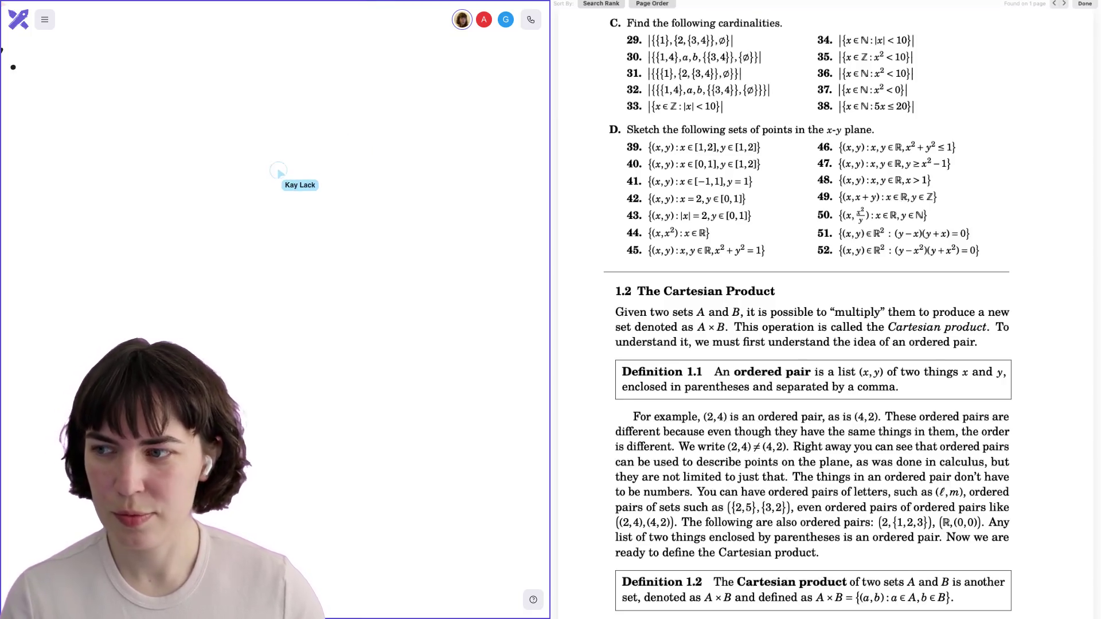
Paste the larger −10 to 10 grid image and drag it into place under the red strokes.
{"action": "key", "text": "ctrl+z"}
{"action": "left_click_drag", "start_coordinate": [343, 235], "coordinate": [355, 315]}
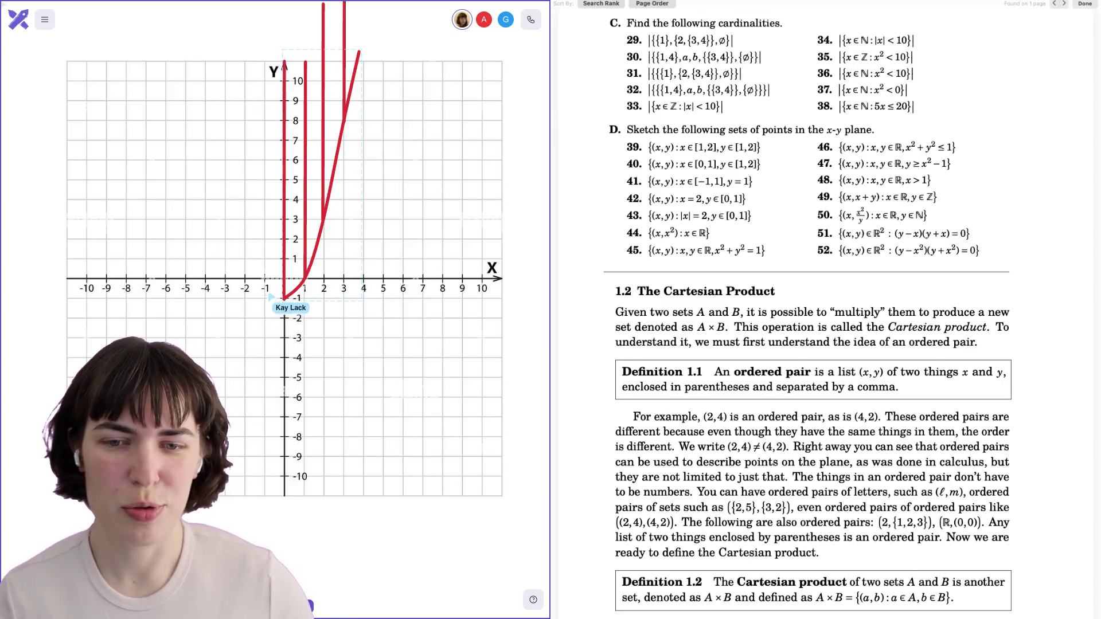
Extend the red curve below the origin, then duplicate the parabola and strokes and shift the copy left.
{"action": "mouse_move", "coordinate": [263, 286]}
{"action": "left_mouse_down"}
{"action": "mouse_move", "coordinate": [284, 298]}
{"action": "mouse_move", "coordinate": [304, 280]}
{"action": "left_mouse_up"}
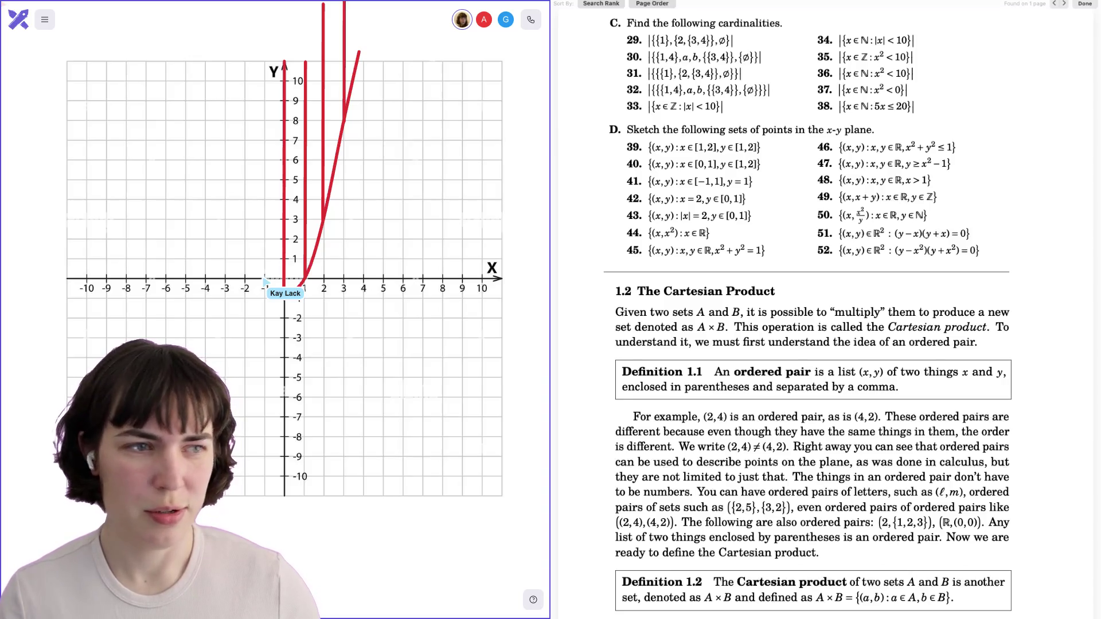
{"action": "left_click", "coordinate": [264, 279]}
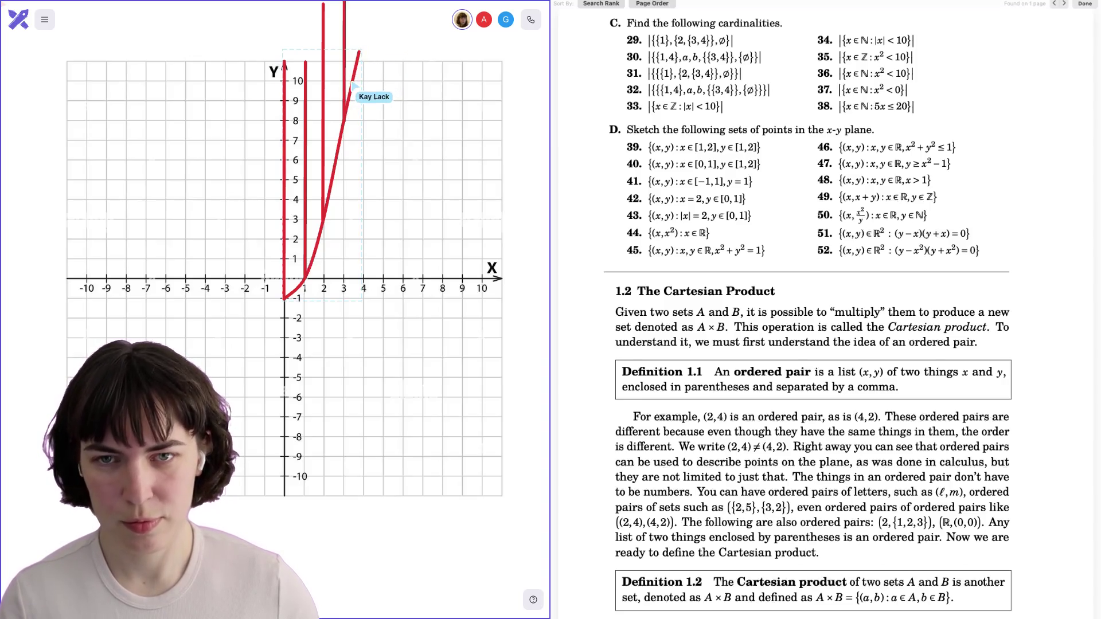
{"action": "scroll", "coordinate": [352, 85], "scroll_direction": "up", "scroll_amount": 2}
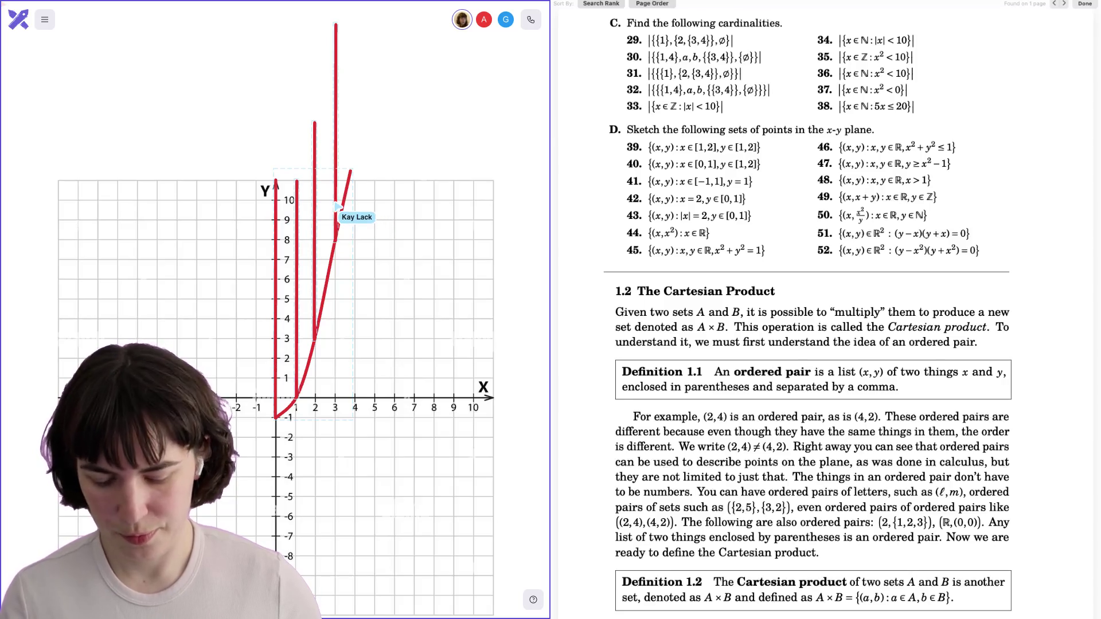
{"action": "key", "text": "ctrl+d"}
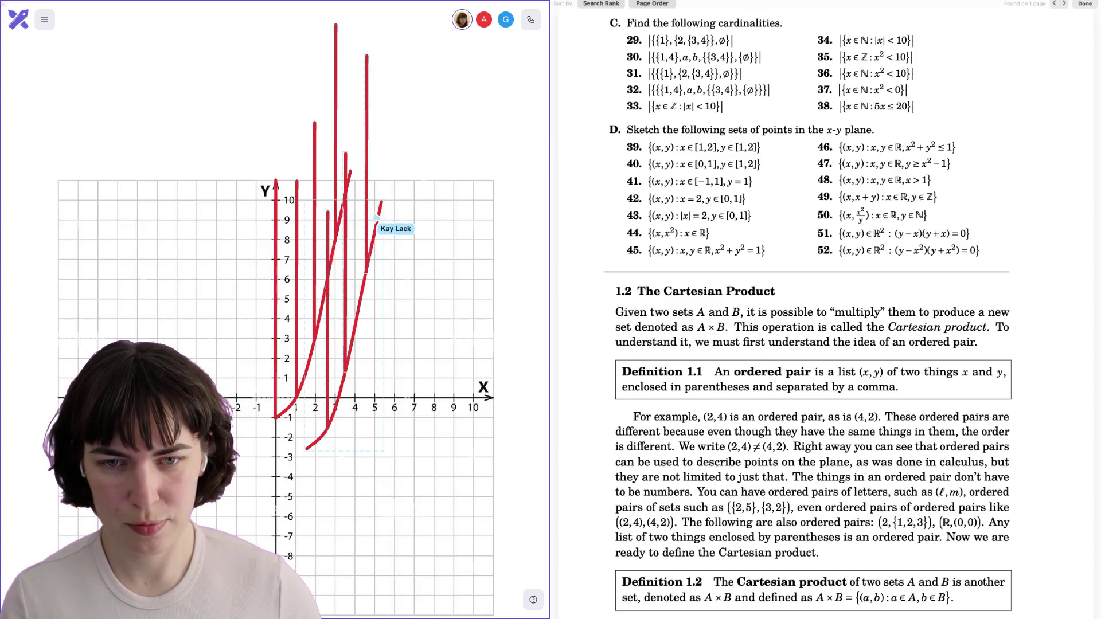
{"action": "left_click_drag", "start_coordinate": [383, 220], "coordinate": [320, 217]}
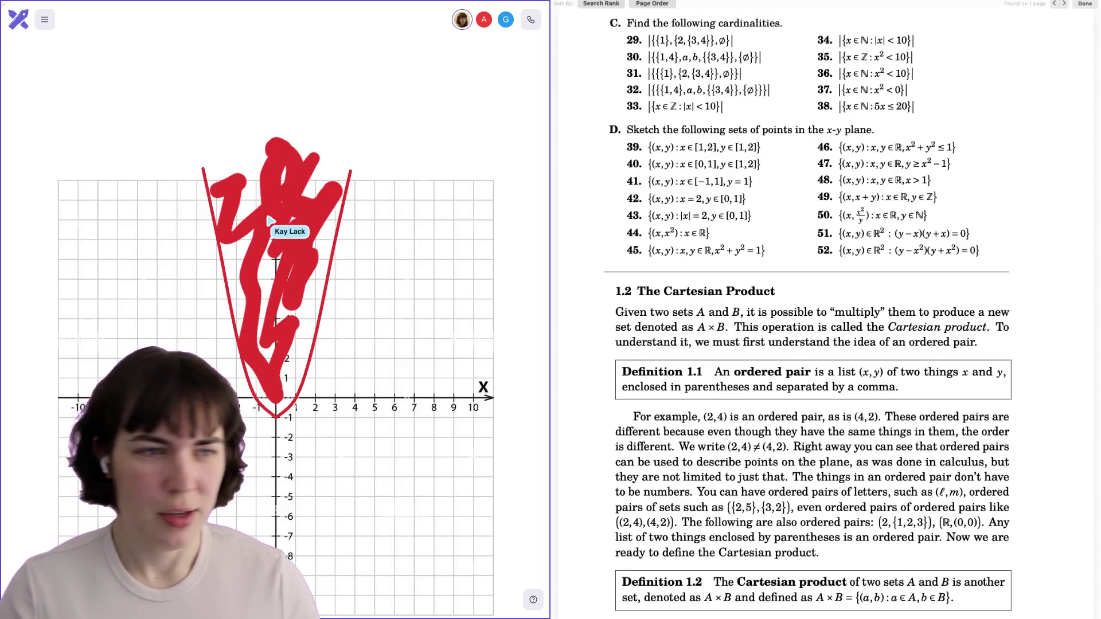
Scroll the canvas left to view the shaded parabola graph.
{"action": "scroll", "coordinate": [303, 378], "scroll_direction": "left", "scroll_amount": 3}
{"action": "scroll", "coordinate": [344, 344], "scroll_direction": "down", "scroll_amount": 5}
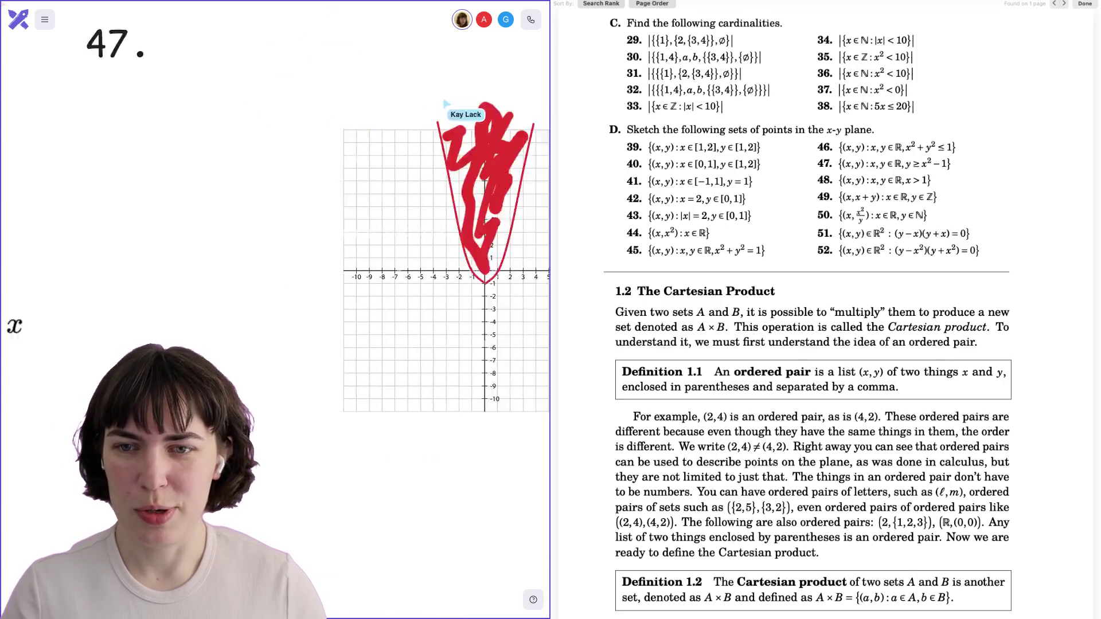
{"action": "scroll", "coordinate": [281, 229], "scroll_direction": "down", "scroll_amount": 3}
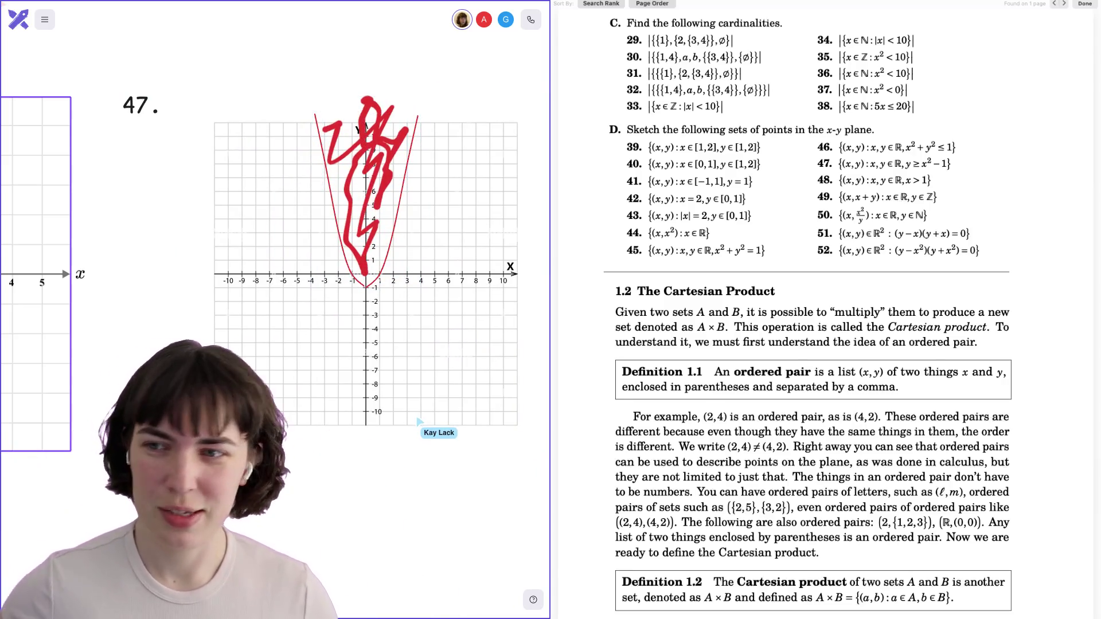
{"action": "scroll", "coordinate": [276, 275], "scroll_direction": "right", "scroll_amount": 3}
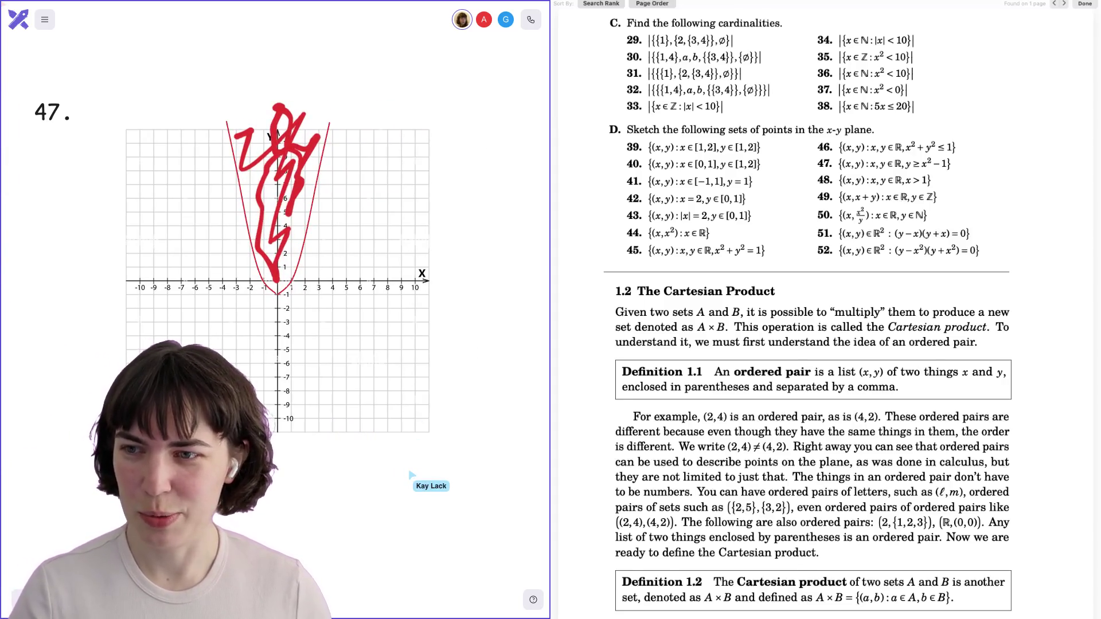
{"action": "scroll", "coordinate": [275, 276], "scroll_direction": "left", "scroll_amount": 2}
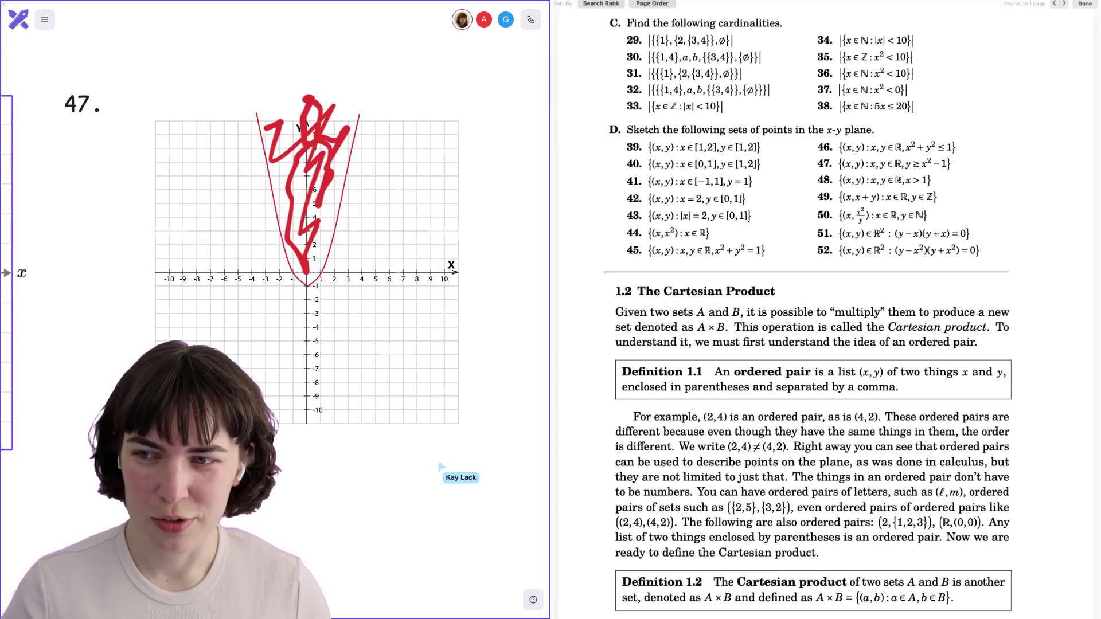
{"action": "scroll", "coordinate": [309, 270], "scroll_direction": "down", "scroll_amount": 1}
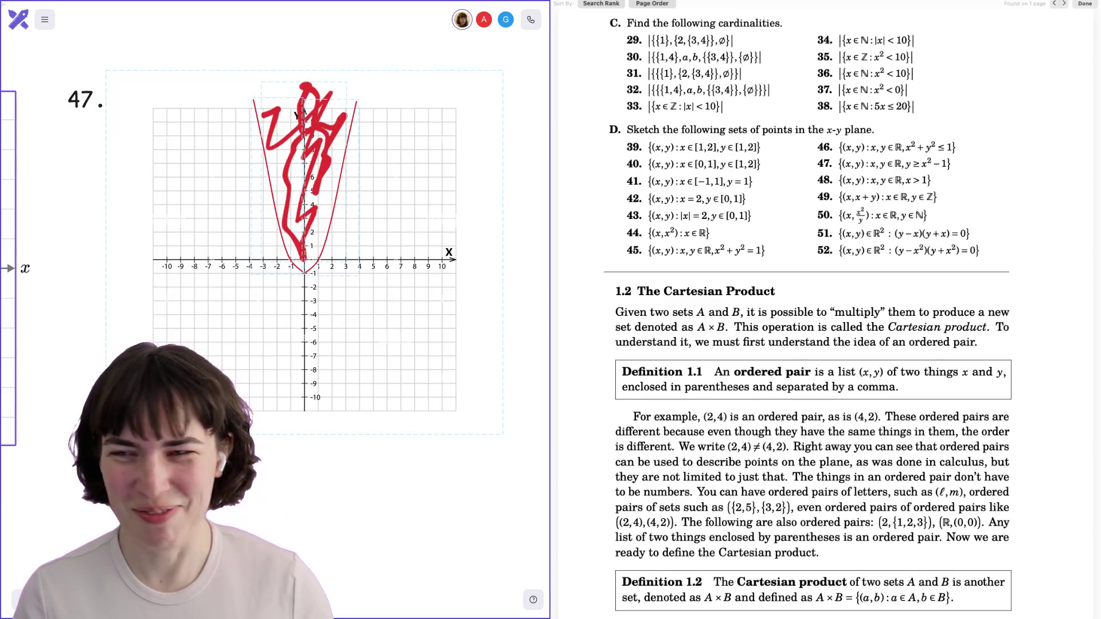
{"action": "scroll", "coordinate": [275, 258], "scroll_direction": "left", "scroll_amount": 3}
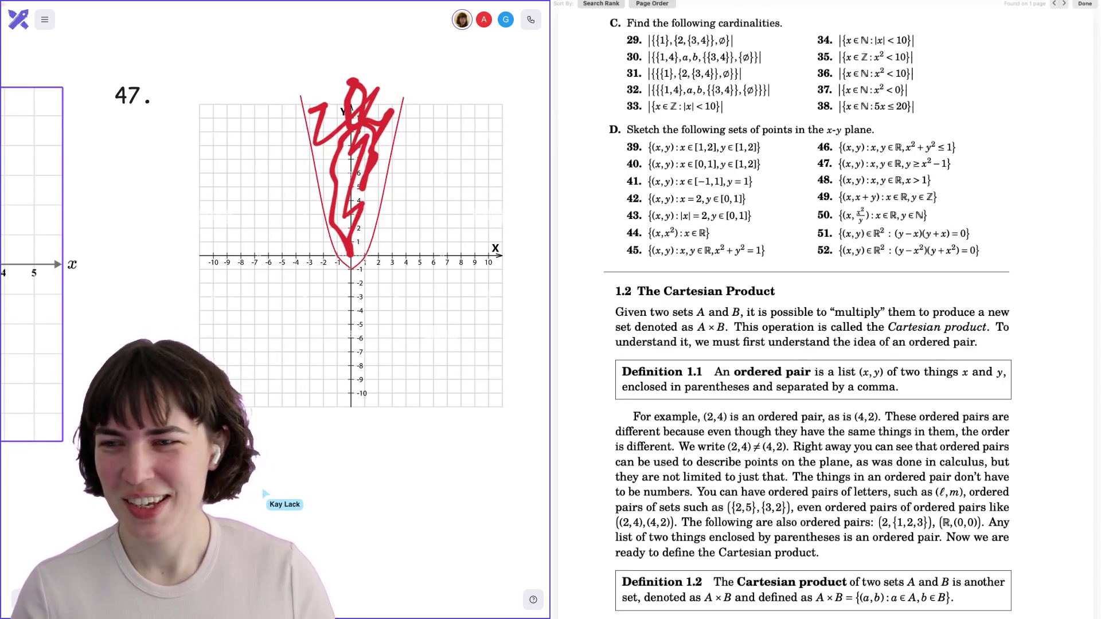
{"action": "scroll", "coordinate": [276, 247], "scroll_direction": "right", "scroll_amount": 3}
{"action": "scroll", "coordinate": [275, 246], "scroll_direction": "down", "scroll_amount": 1}
{"action": "scroll", "coordinate": [275, 258], "scroll_direction": "left", "scroll_amount": 1}
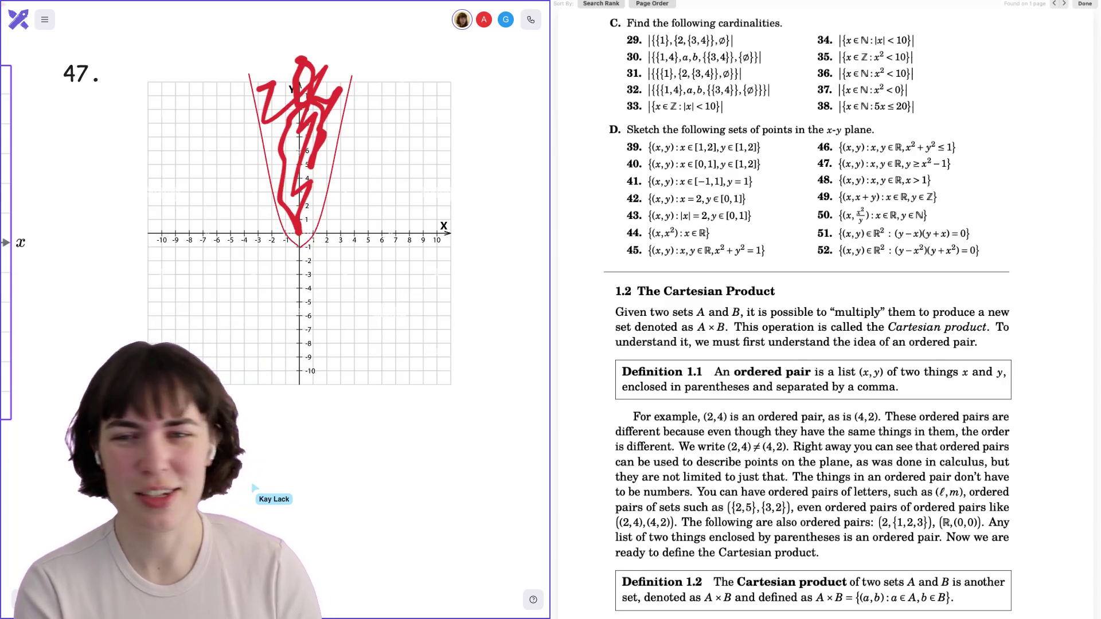
Move the blank −10 to 10 grid labelled 48 so it sits right of the problem 47 graph.
{"action": "left_click", "coordinate": [78, 73]}
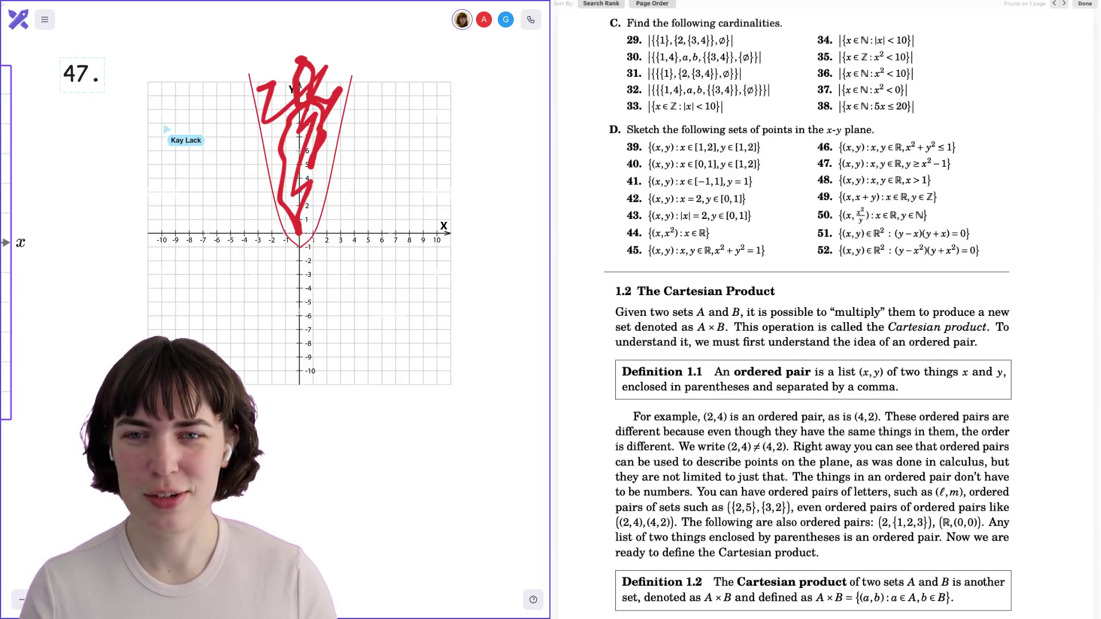
{"action": "left_click", "coordinate": [312, 411]}
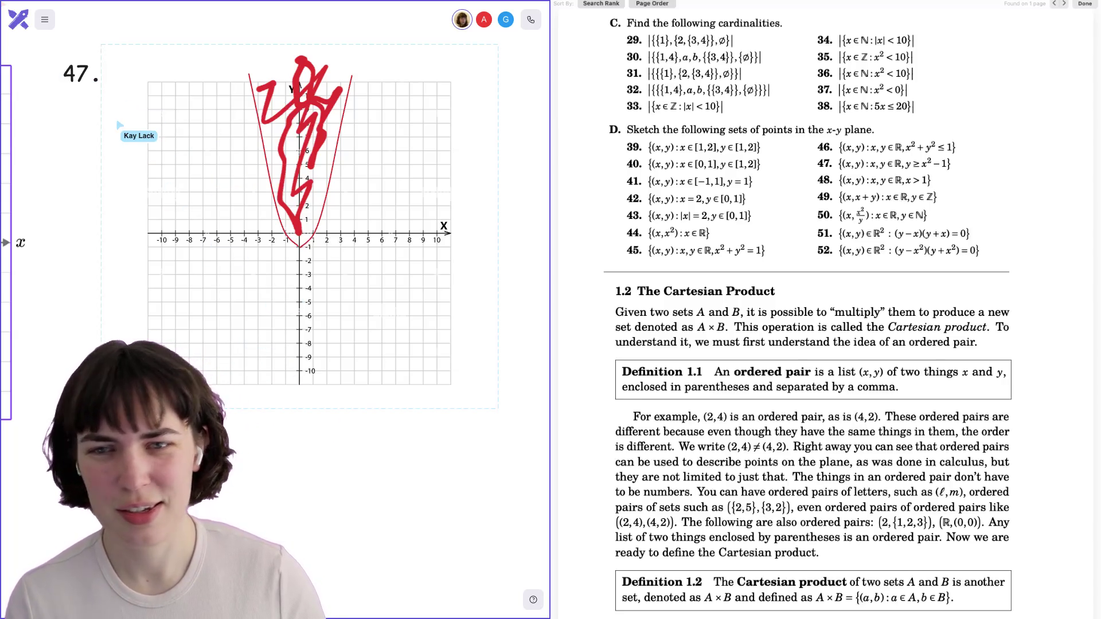
{"action": "scroll", "coordinate": [219, 281], "scroll_direction": "right", "scroll_amount": 5}
{"action": "scroll", "coordinate": [218, 281], "scroll_direction": "right", "scroll_amount": 5}
{"action": "left_click_drag", "start_coordinate": [368, 257], "coordinate": [387, 292]}
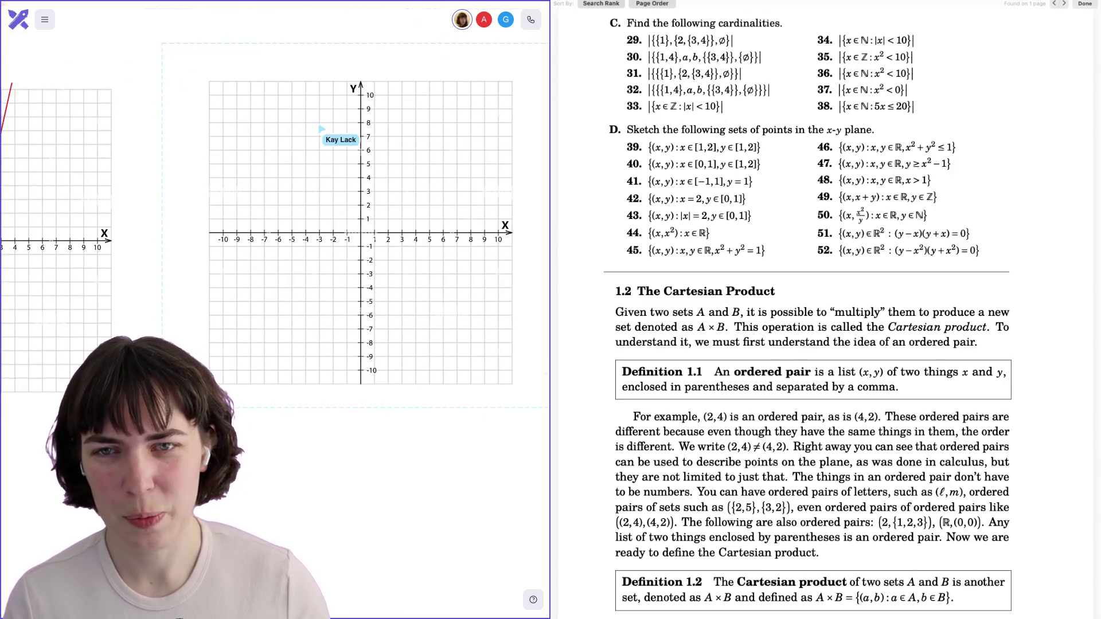
{"action": "left_click_drag", "start_coordinate": [162, 44], "coordinate": [205, 78]}
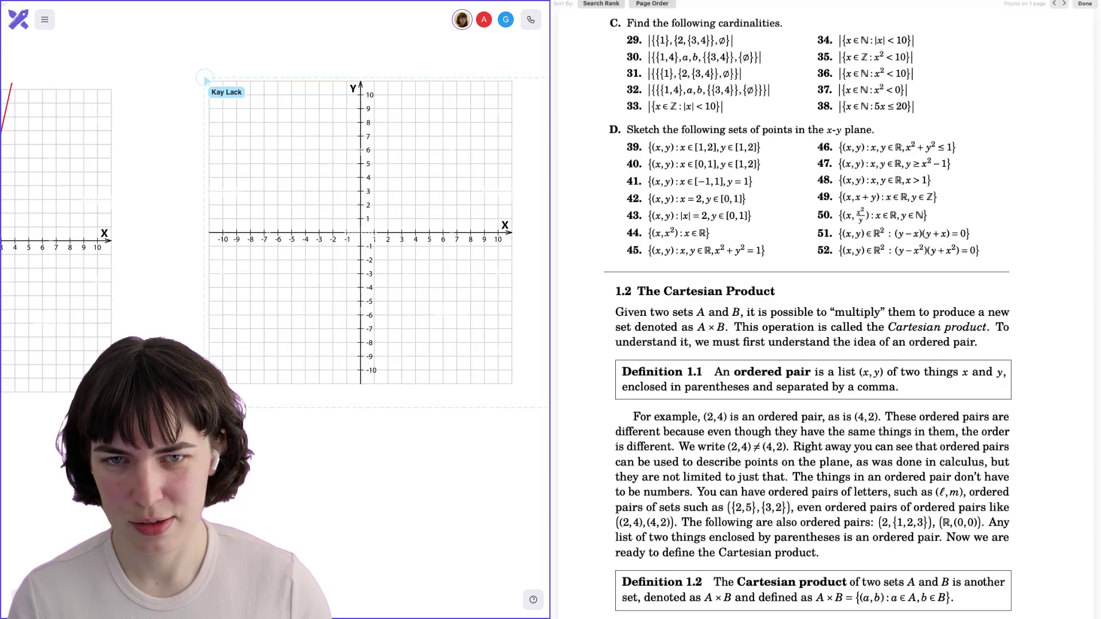
{"action": "scroll", "coordinate": [75, 92], "scroll_direction": "right", "scroll_amount": 7}
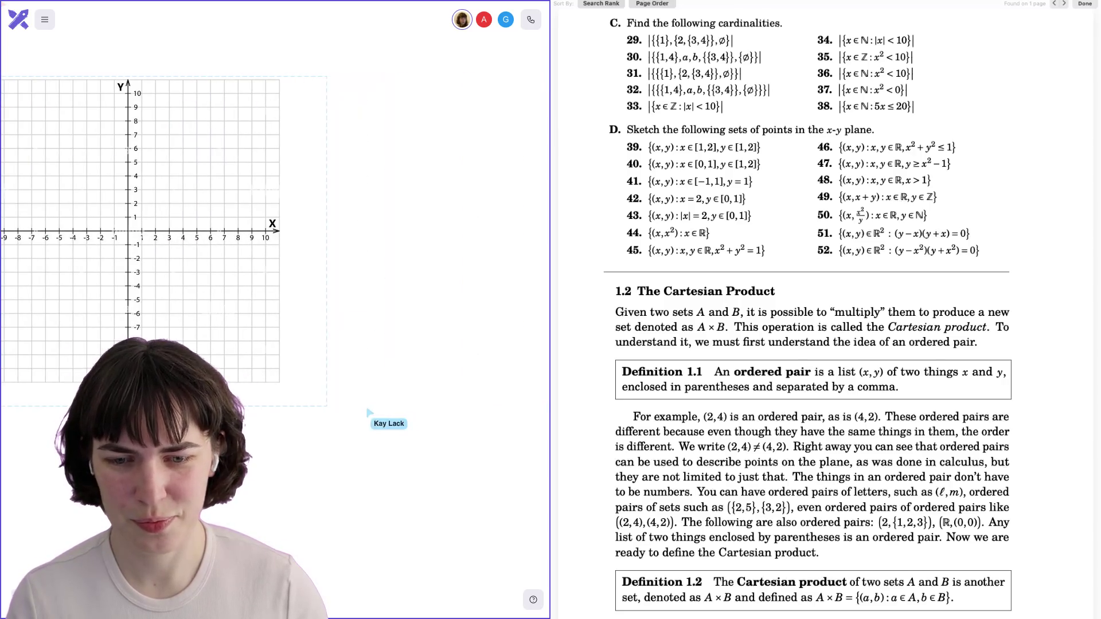
{"action": "left_click_drag", "start_coordinate": [329, 408], "coordinate": [284, 390]}
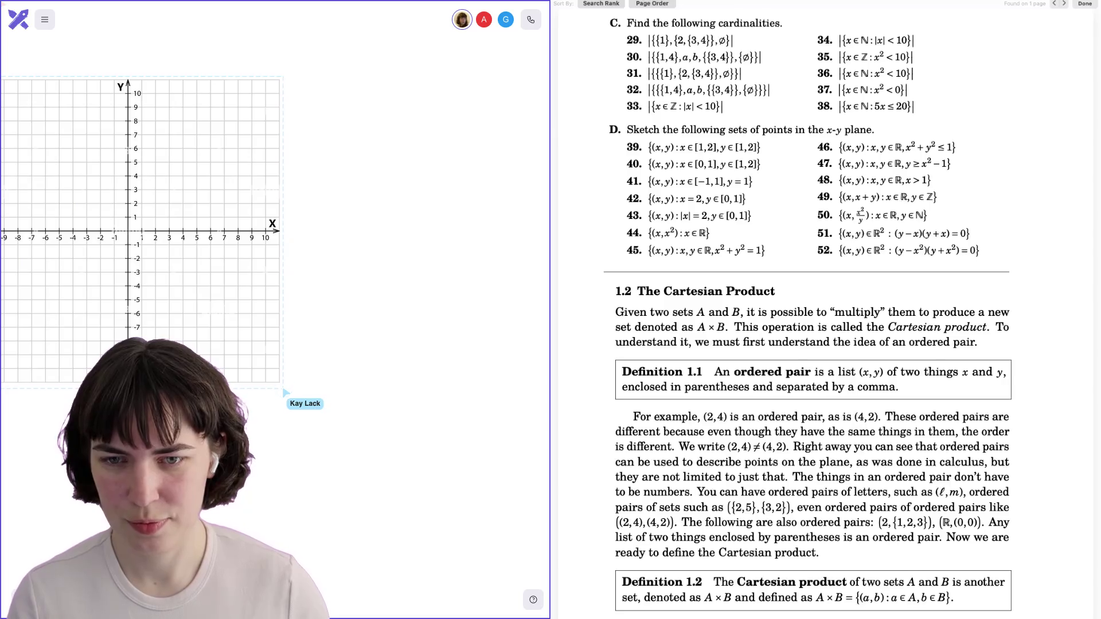
{"action": "scroll", "coordinate": [285, 393], "scroll_direction": "left", "scroll_amount": 7}
{"action": "left_click_drag", "start_coordinate": [428, 245], "coordinate": [490, 267]}
{"action": "scroll", "coordinate": [226, 258], "scroll_direction": "right", "scroll_amount": 6}
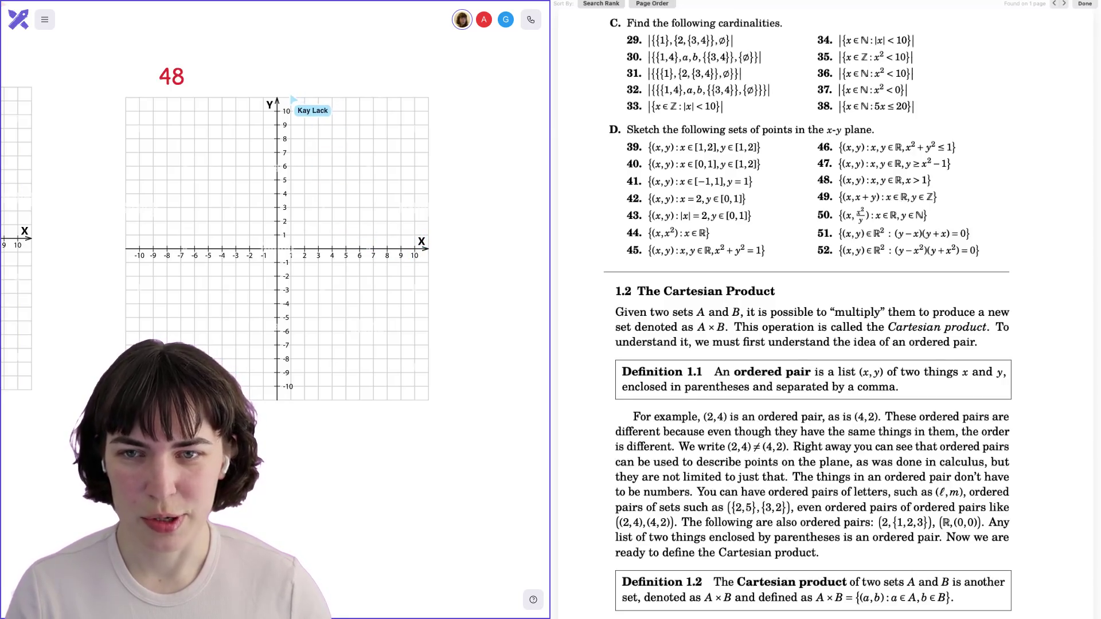
Draw the red boundary line at x = 1 and fill everything right of it, up to the grid edge, in red.
{"action": "left_click_drag", "start_coordinate": [293, 100], "coordinate": [295, 404]}
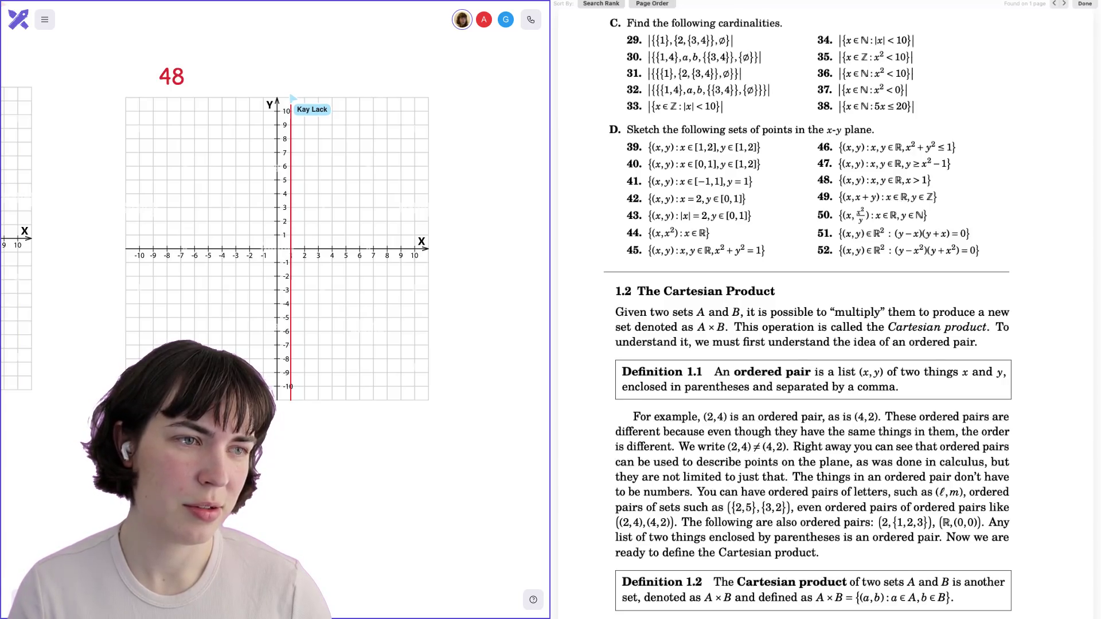
{"action": "left_click_drag", "start_coordinate": [293, 97], "coordinate": [435, 403]}
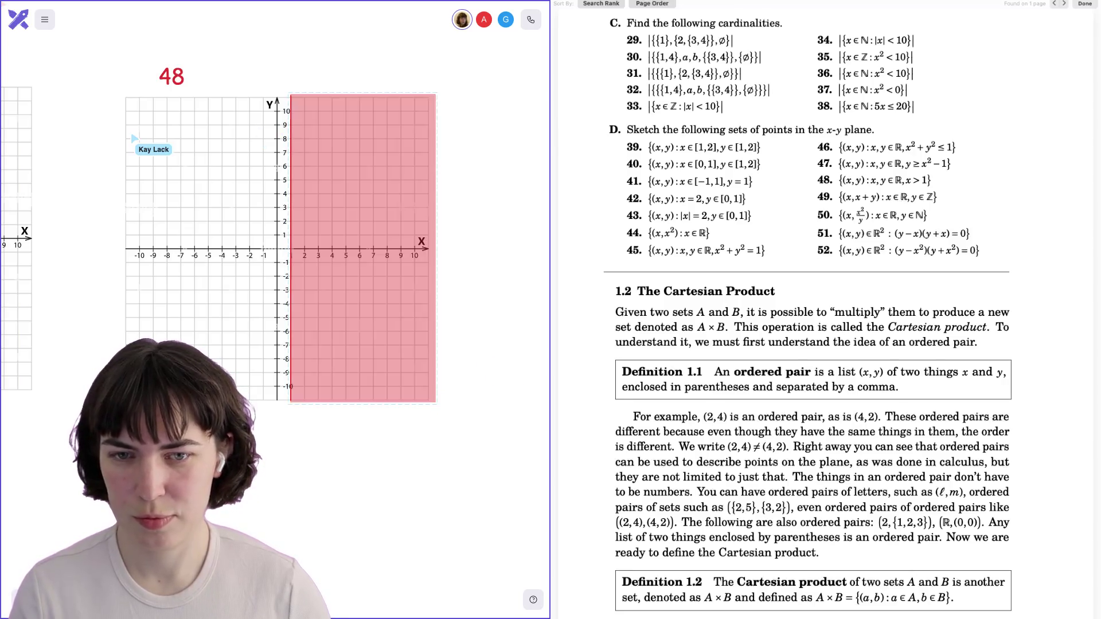
{"action": "left_click_drag", "start_coordinate": [435, 248], "coordinate": [428, 249]}
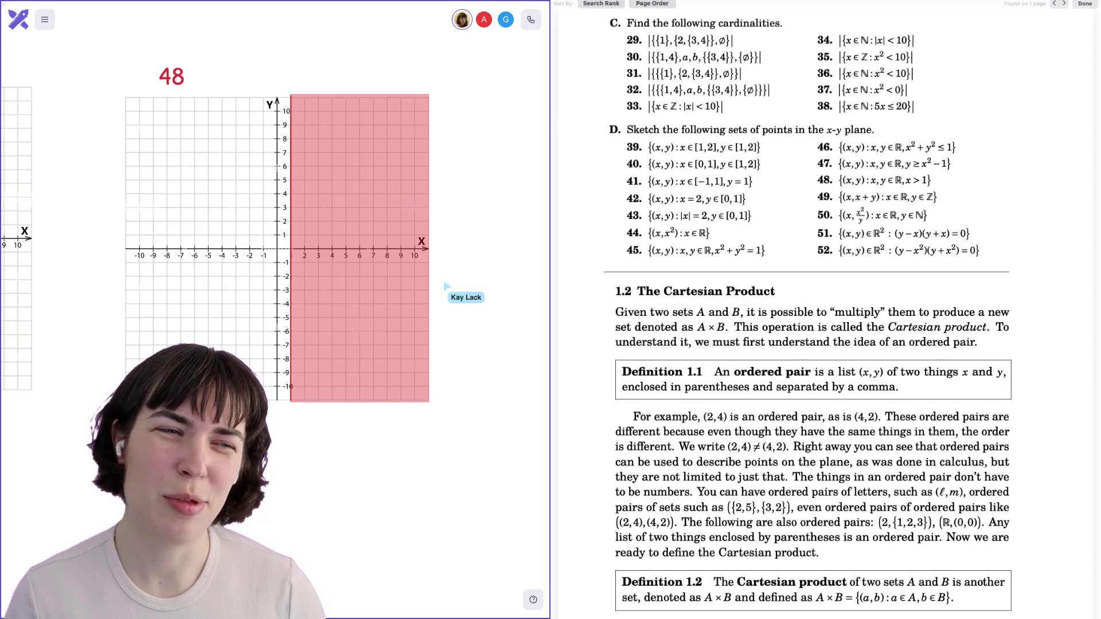
{"action": "left_click", "coordinate": [292, 249]}
{"action": "scroll", "coordinate": [292, 249], "scroll_direction": "up", "scroll_amount": 5}
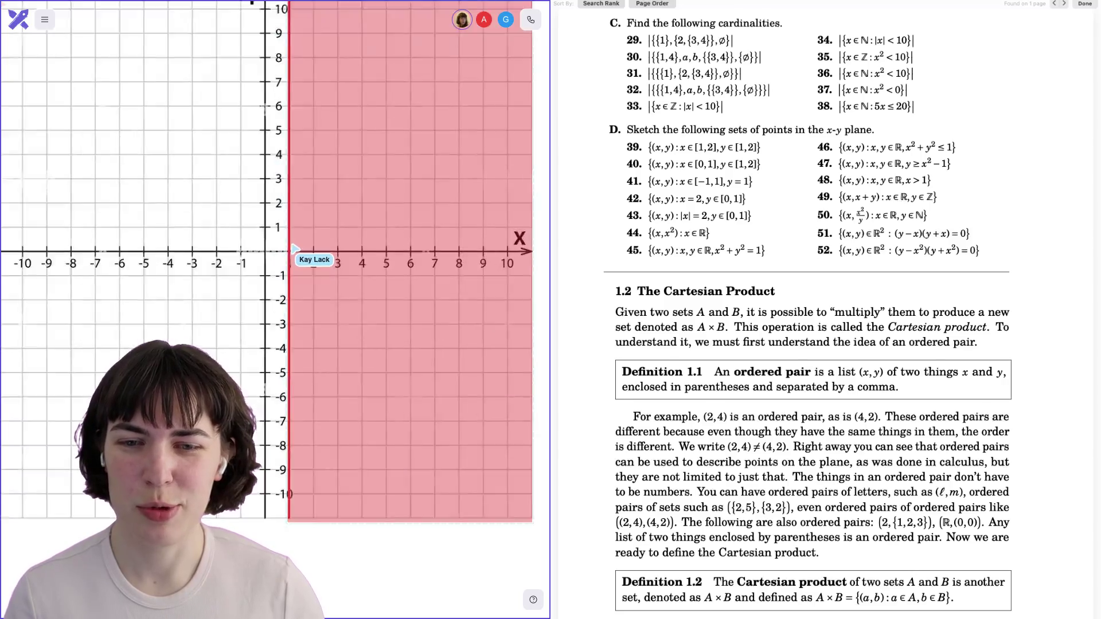
{"action": "scroll", "coordinate": [292, 249], "scroll_direction": "down", "scroll_amount": 3}
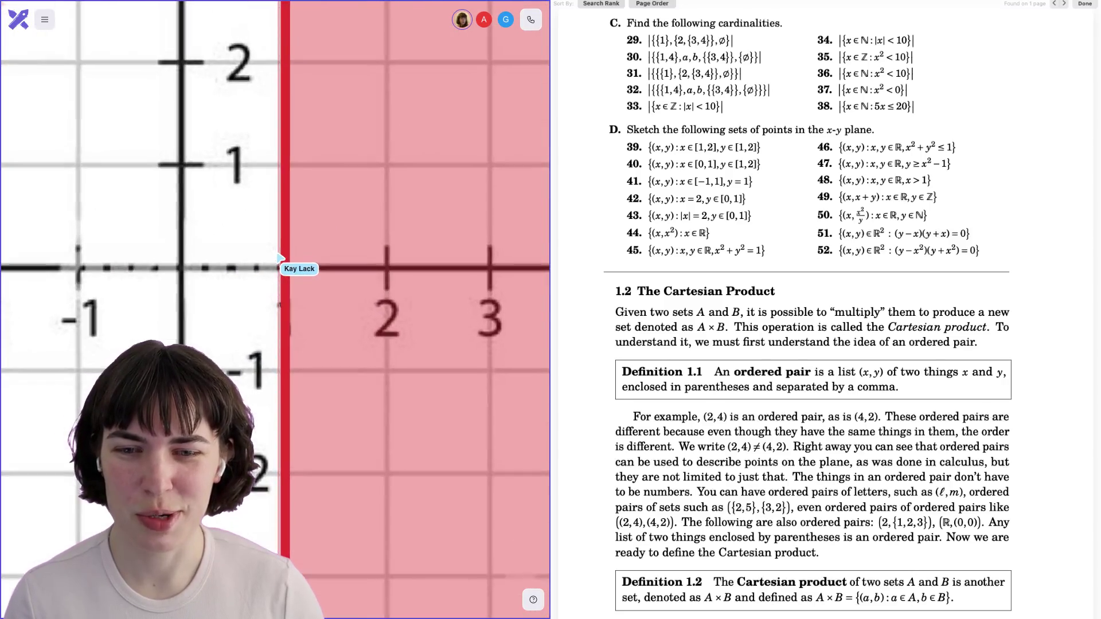
{"action": "scroll", "coordinate": [279, 257], "scroll_direction": "down", "scroll_amount": 4}
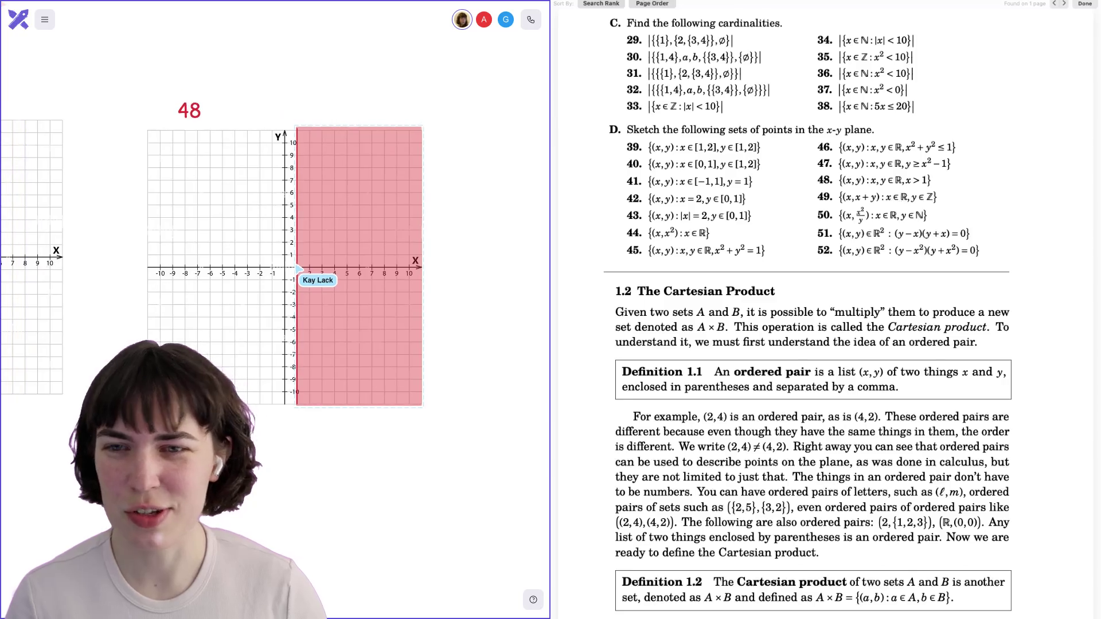
Duplicate the shaded 48 graph to its right and change the copy's label to 49.
{"action": "left_click_drag", "start_coordinate": [189, 112], "coordinate": [175, 112]}
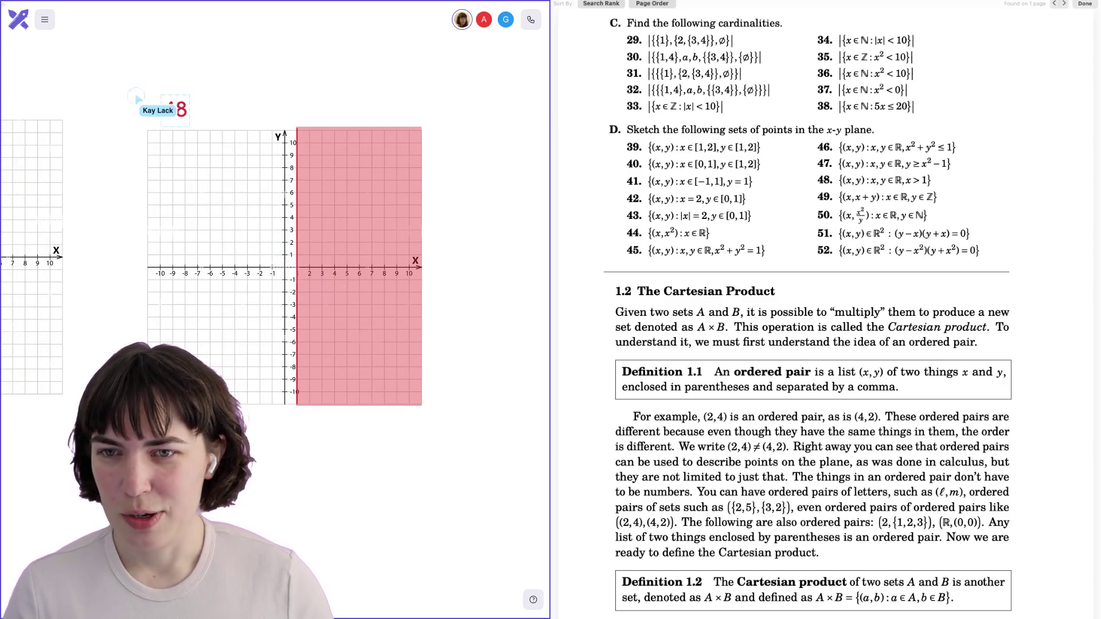
{"action": "scroll", "coordinate": [517, 445], "scroll_direction": "right", "scroll_amount": 5}
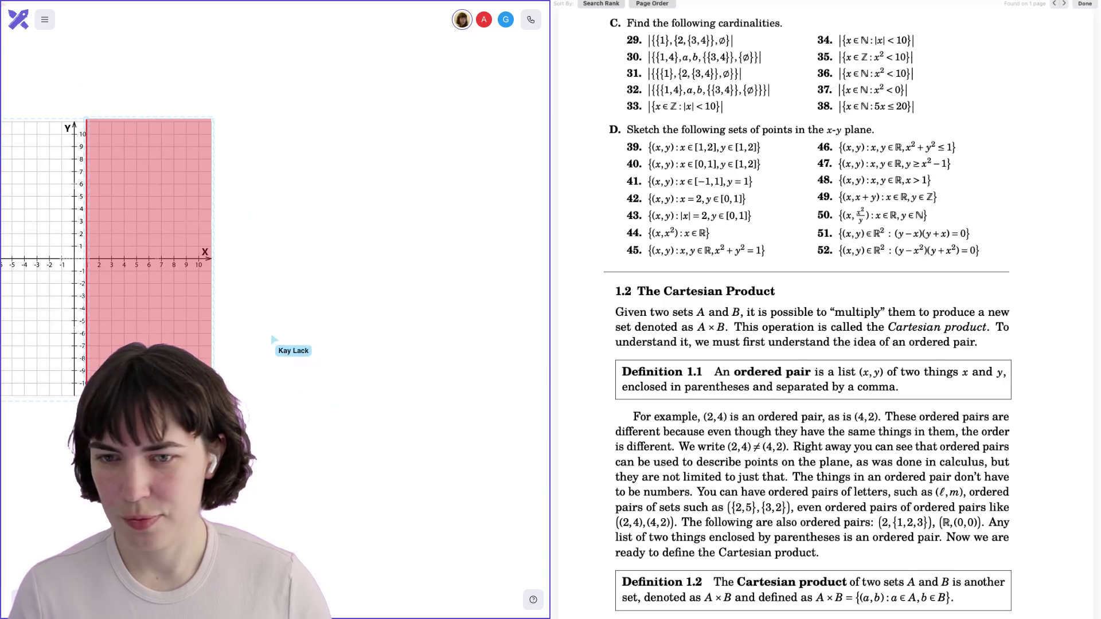
{"action": "left_click_drag", "start_coordinate": [189, 324], "coordinate": [493, 307]}
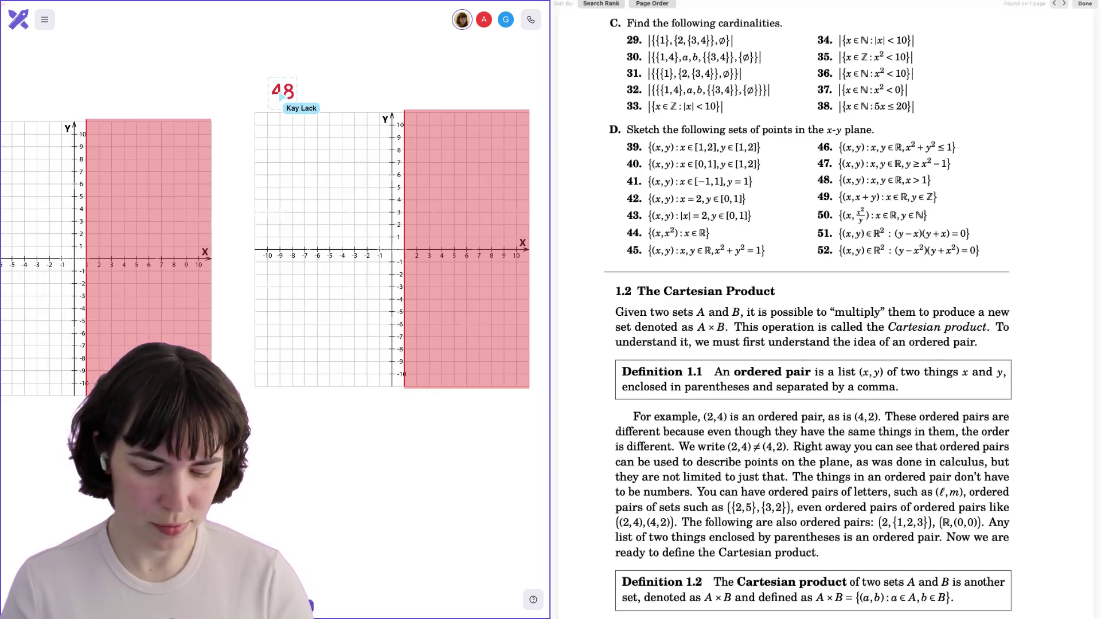
{"action": "key", "text": "BackSpace"}
{"action": "type", "text": "9"}
{"action": "scroll", "coordinate": [388, 67], "scroll_direction": "right", "scroll_amount": 3}
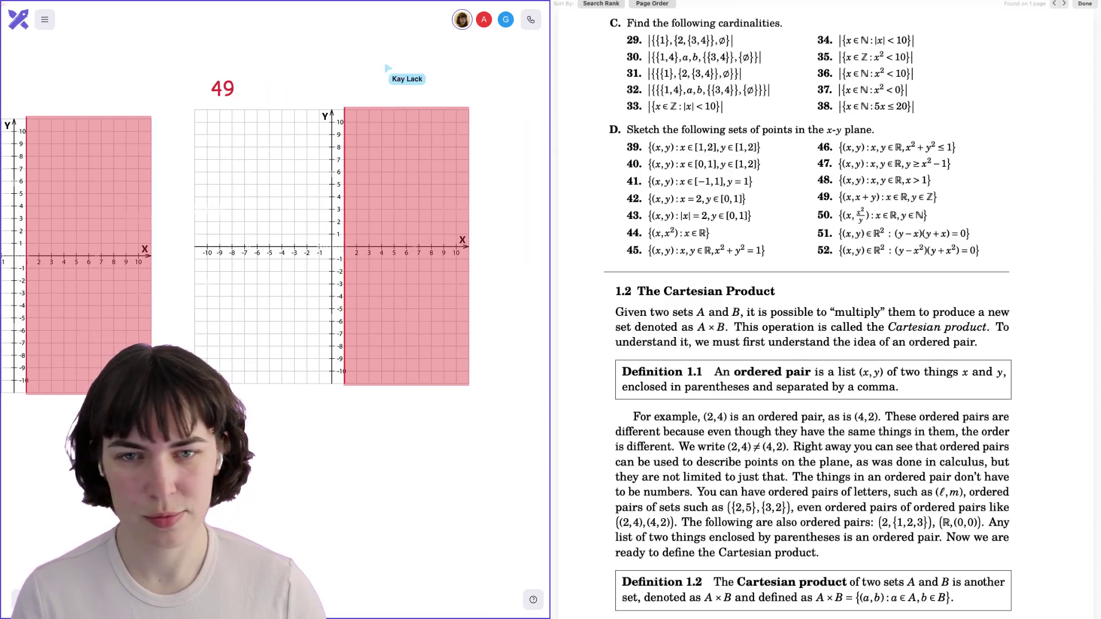
{"action": "left_click", "coordinate": [403, 206]}
{"action": "key", "text": "Delete"}
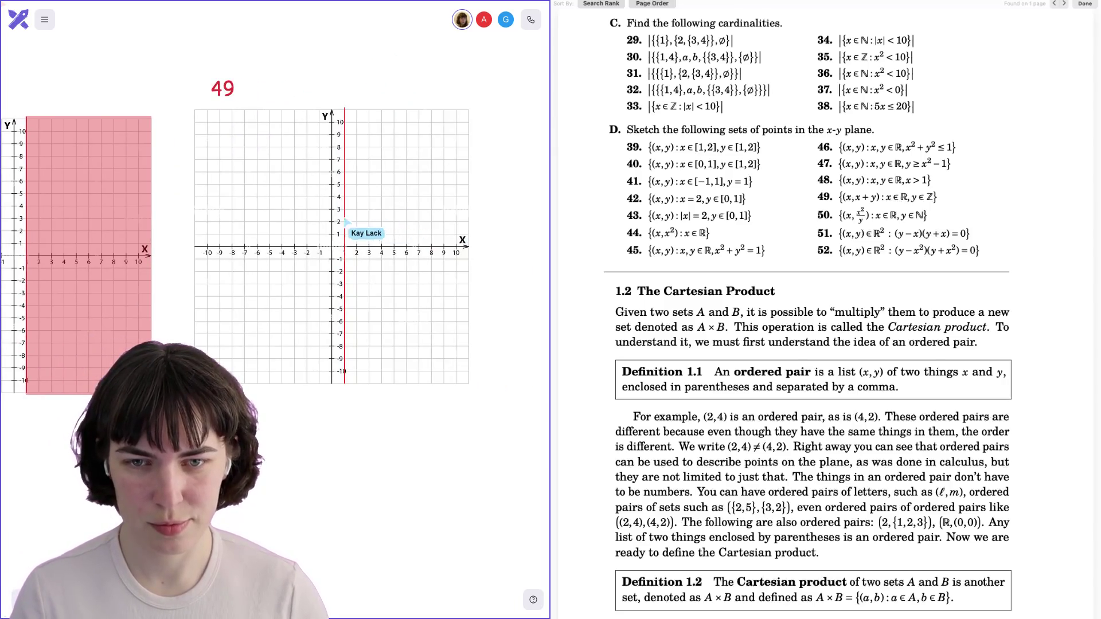
{"action": "key", "text": "Delete"}
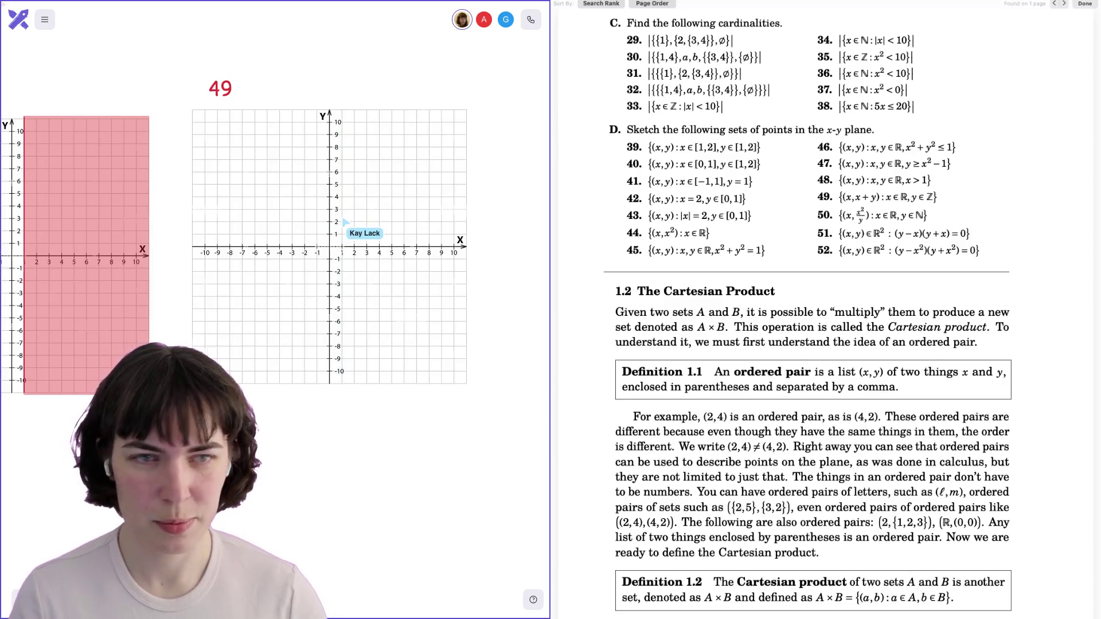
{"action": "scroll", "coordinate": [275, 252], "scroll_direction": "right", "scroll_amount": 1}
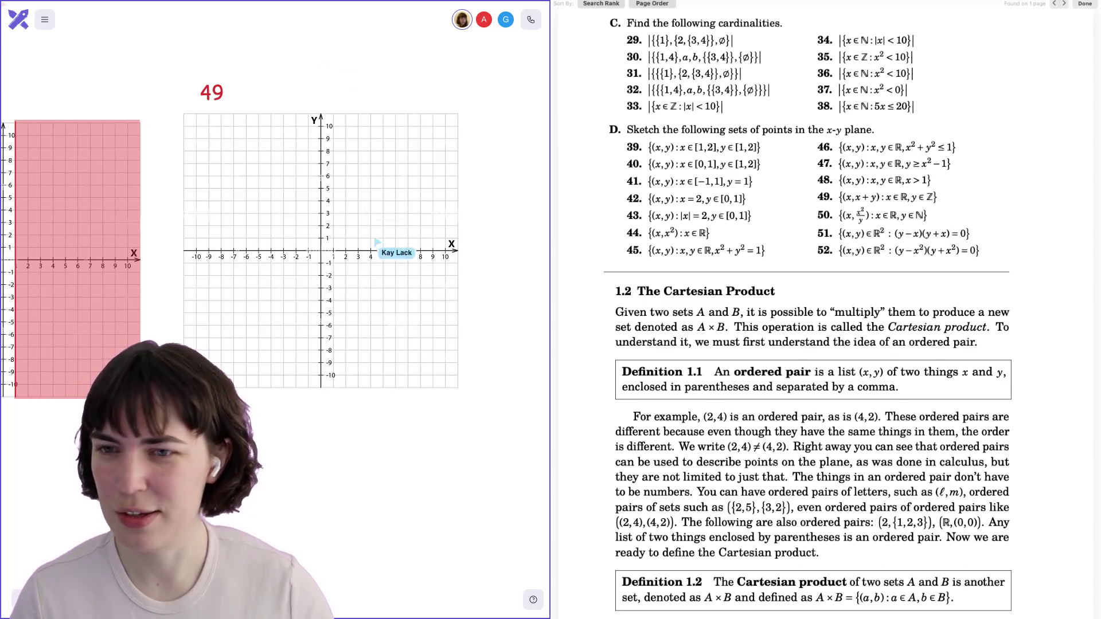
{"action": "scroll", "coordinate": [365, 160], "scroll_direction": "up", "scroll_amount": 5}
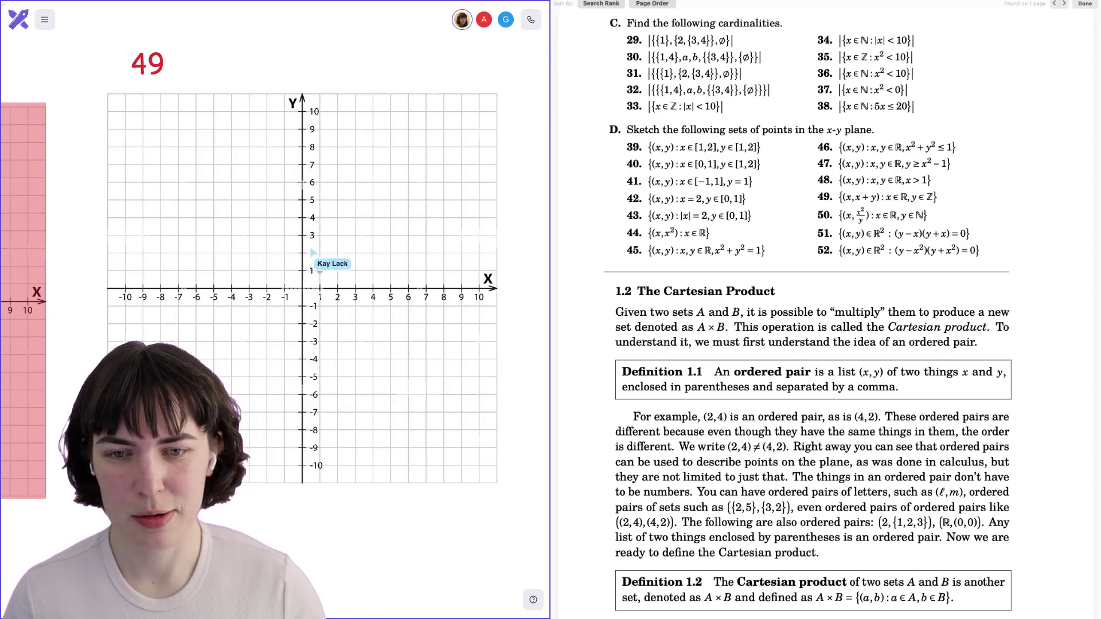
Place red dots on x = 1 at y = 1, 0, -1, and then 2 through 11.
{"action": "left_click", "coordinate": [320, 276]}
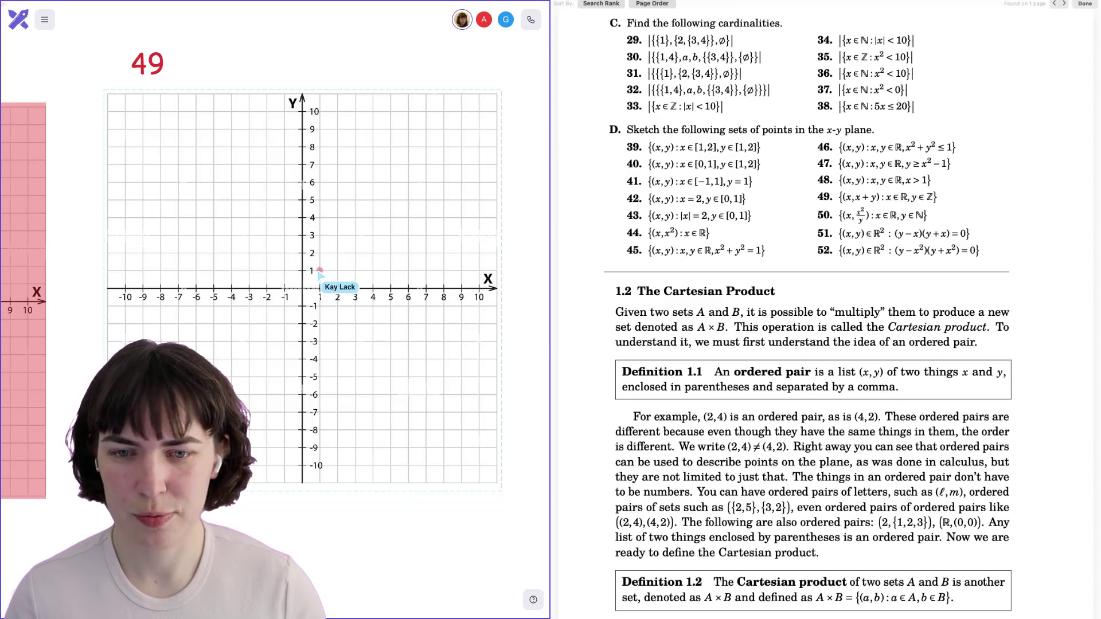
{"action": "key", "text": "ctrl+z"}
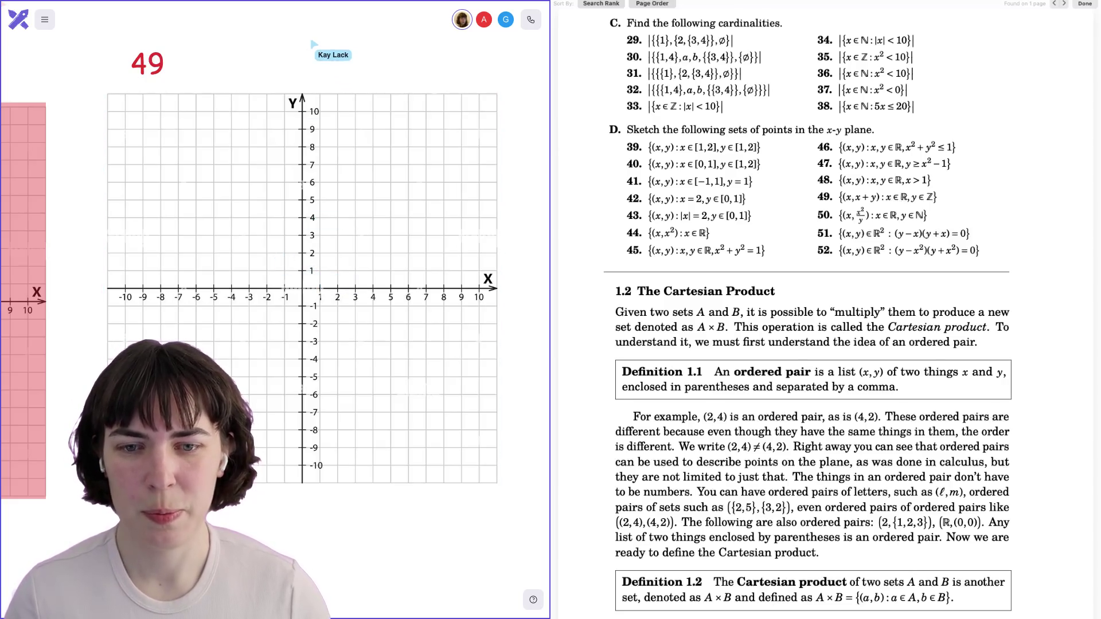
{"action": "left_click", "coordinate": [320, 272]}
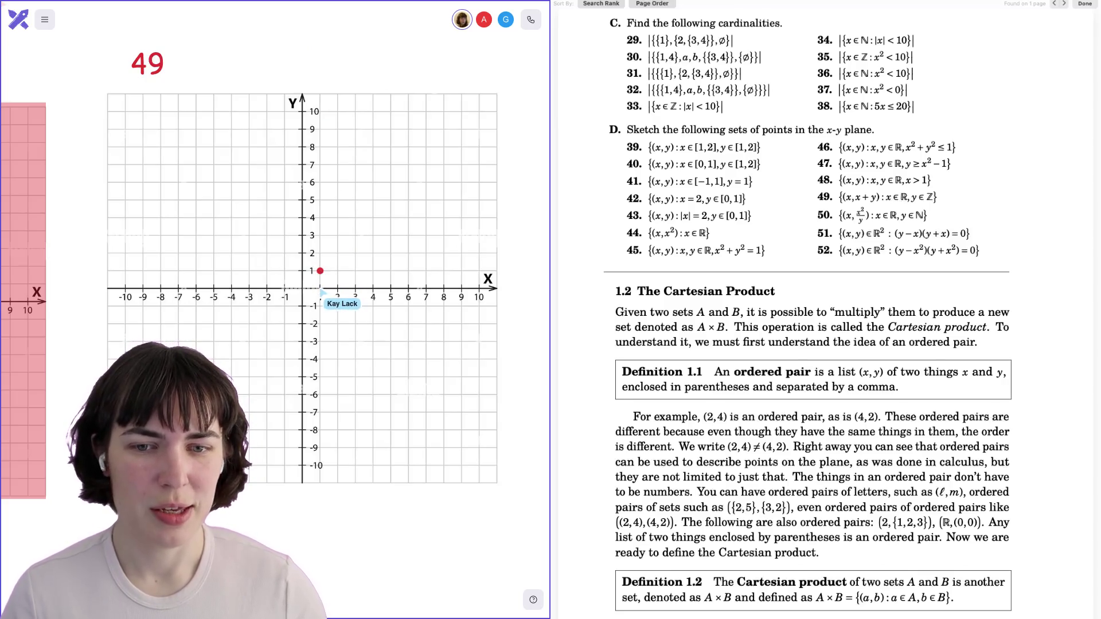
{"action": "left_click", "coordinate": [320, 288]}
{"action": "left_click", "coordinate": [320, 306]}
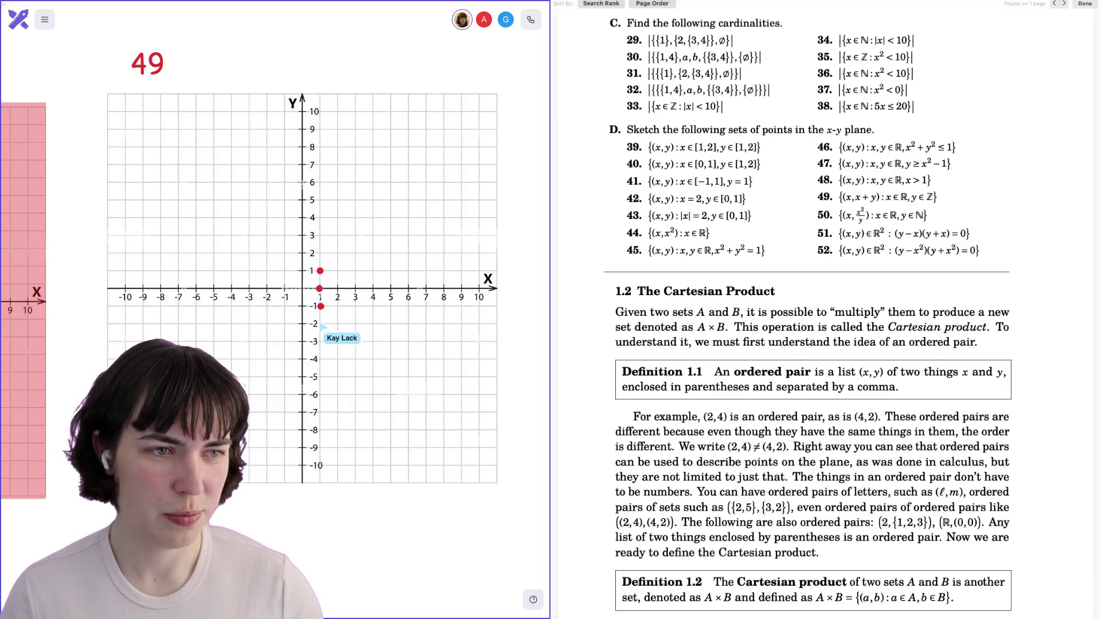
{"action": "left_click", "coordinate": [320, 254]}
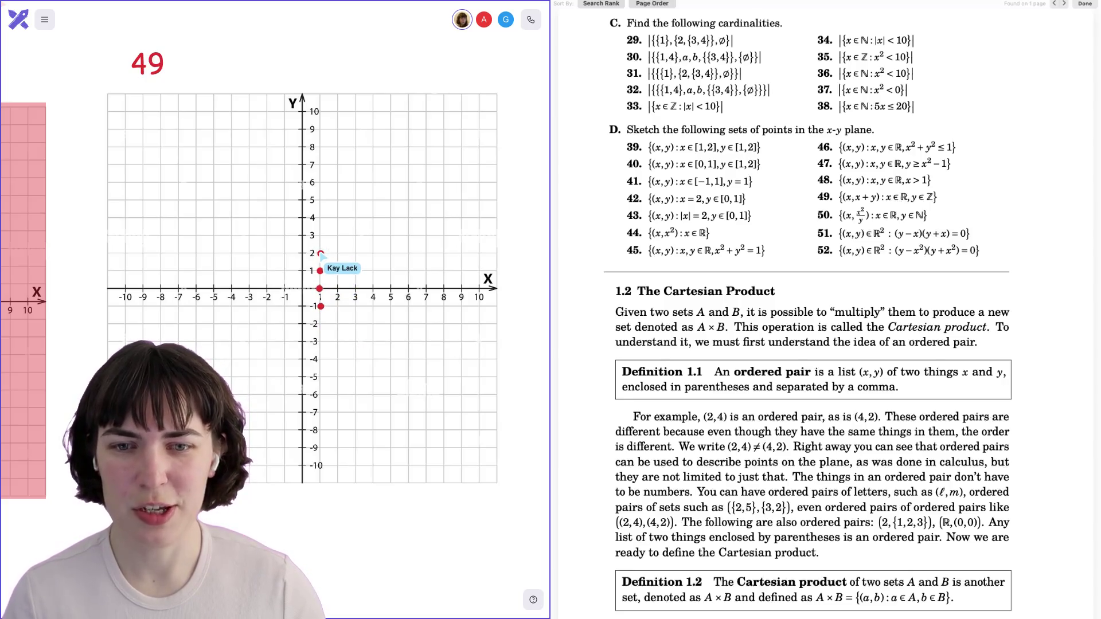
{"action": "left_click", "coordinate": [321, 235]}
{"action": "left_click", "coordinate": [320, 218]}
{"action": "left_click", "coordinate": [320, 199]}
{"action": "left_click", "coordinate": [321, 182]}
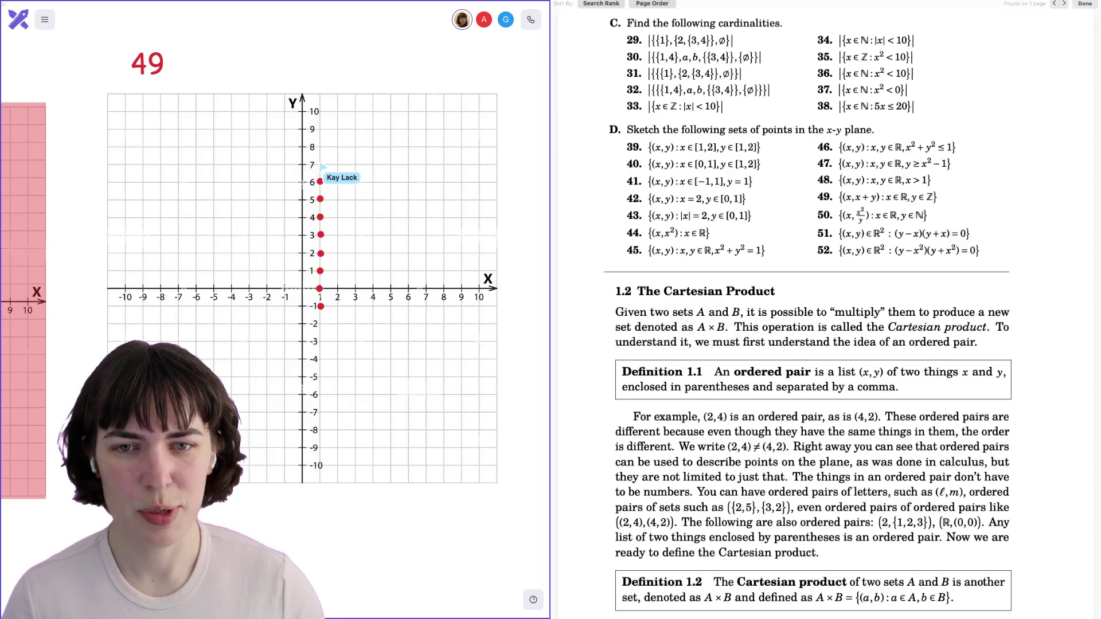
{"action": "left_click", "coordinate": [321, 164]}
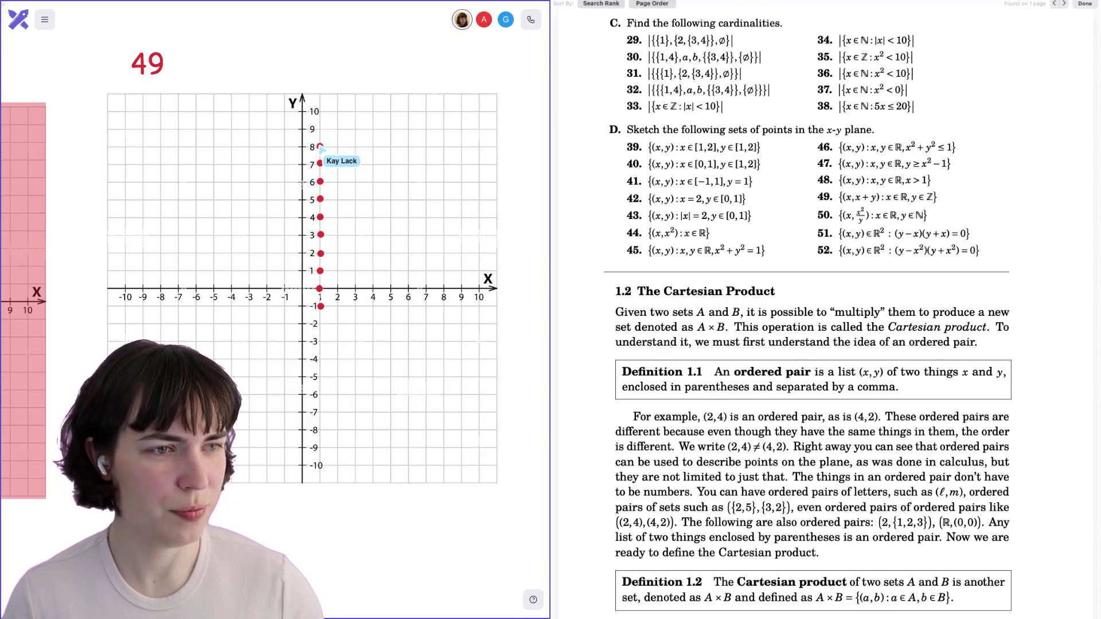
{"action": "left_click", "coordinate": [320, 147]}
{"action": "left_click", "coordinate": [320, 128]}
{"action": "left_click", "coordinate": [320, 112]}
{"action": "left_click", "coordinate": [320, 94]}
Continue the red dots down x = 1 from y = -2 to y = -11.
{"action": "left_click", "coordinate": [321, 324]}
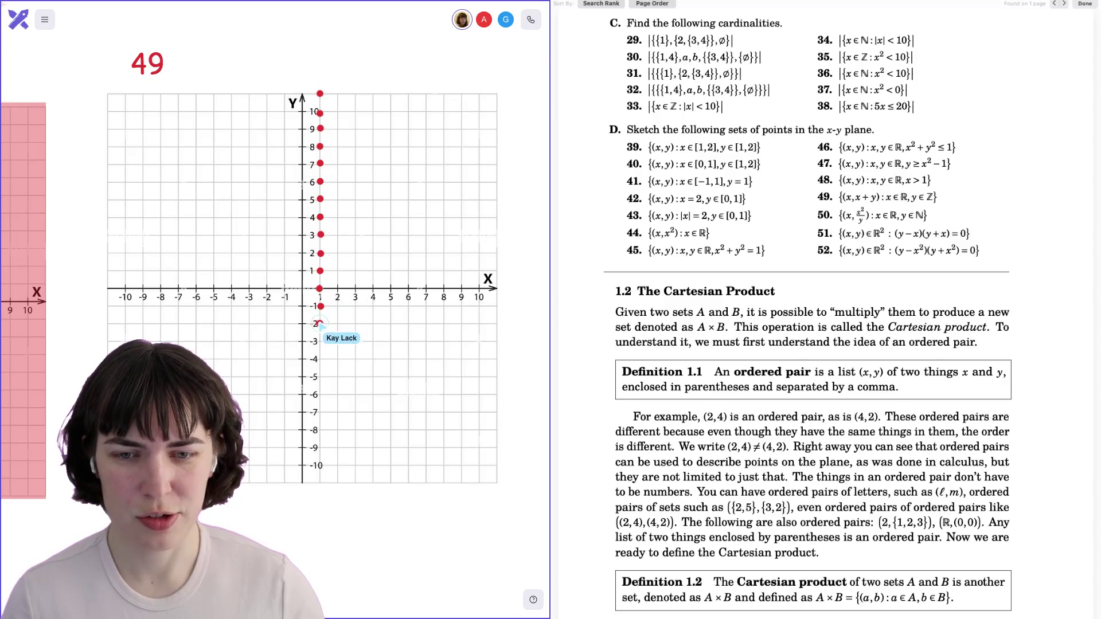
{"action": "left_click", "coordinate": [320, 342]}
{"action": "left_click", "coordinate": [320, 359]}
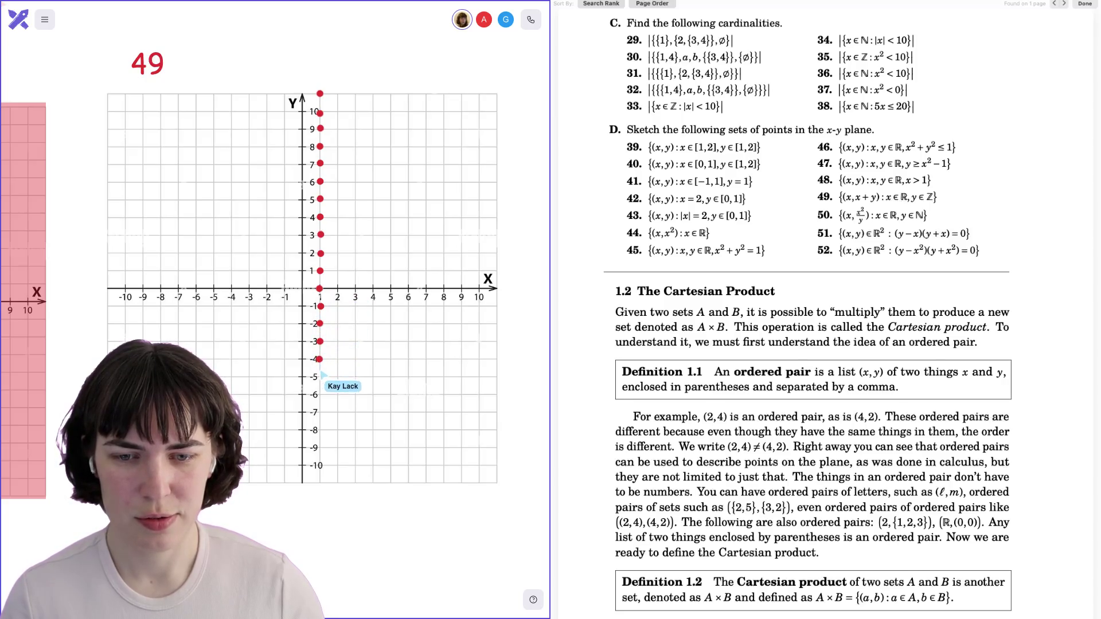
{"action": "left_click", "coordinate": [320, 377]}
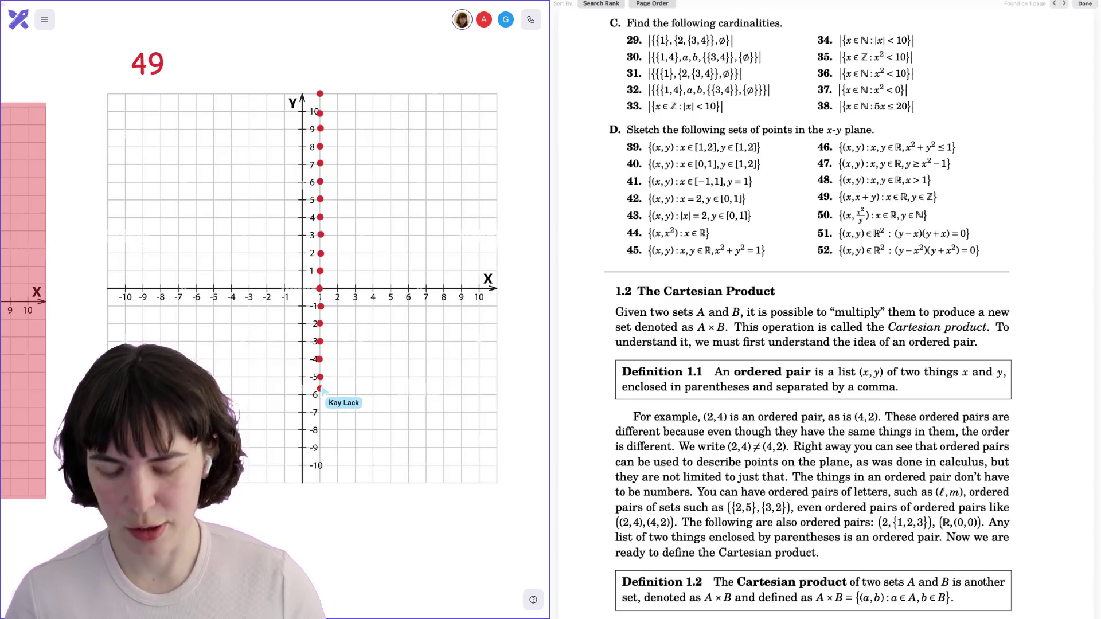
{"action": "left_click", "coordinate": [320, 395]}
{"action": "left_click", "coordinate": [320, 413]}
{"action": "left_click", "coordinate": [320, 430]}
{"action": "left_click", "coordinate": [320, 448]}
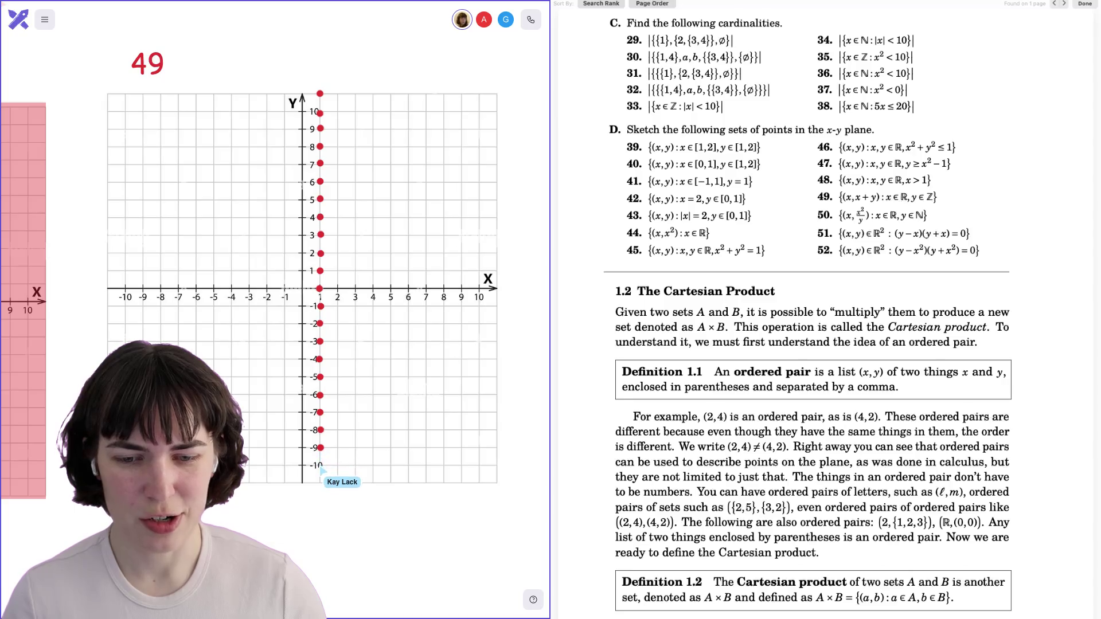
{"action": "left_click", "coordinate": [320, 466]}
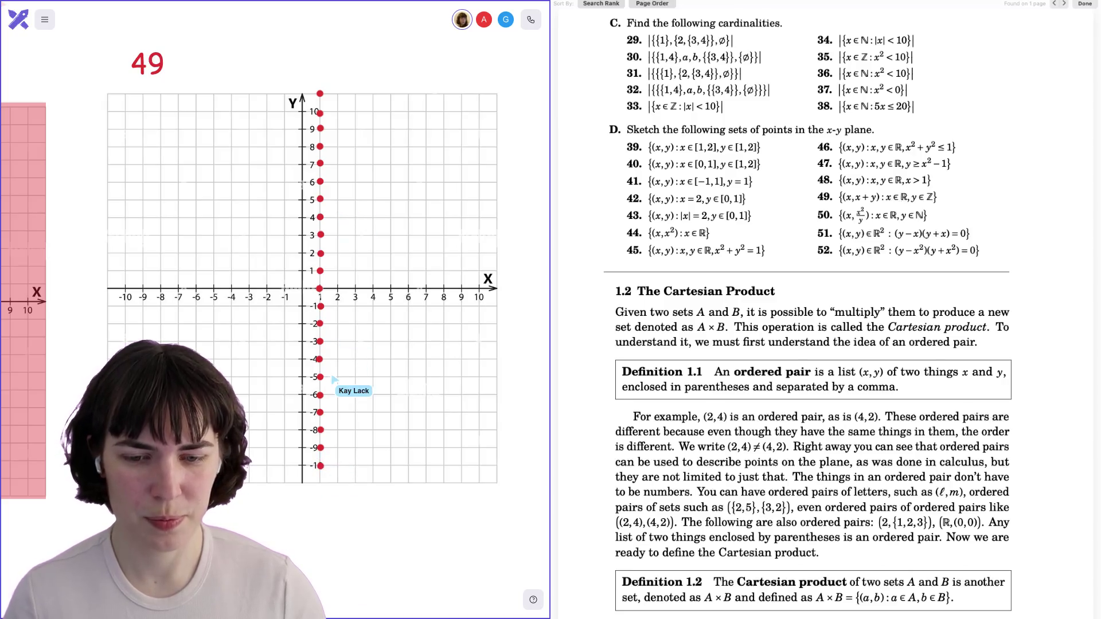
{"action": "left_click", "coordinate": [320, 484]}
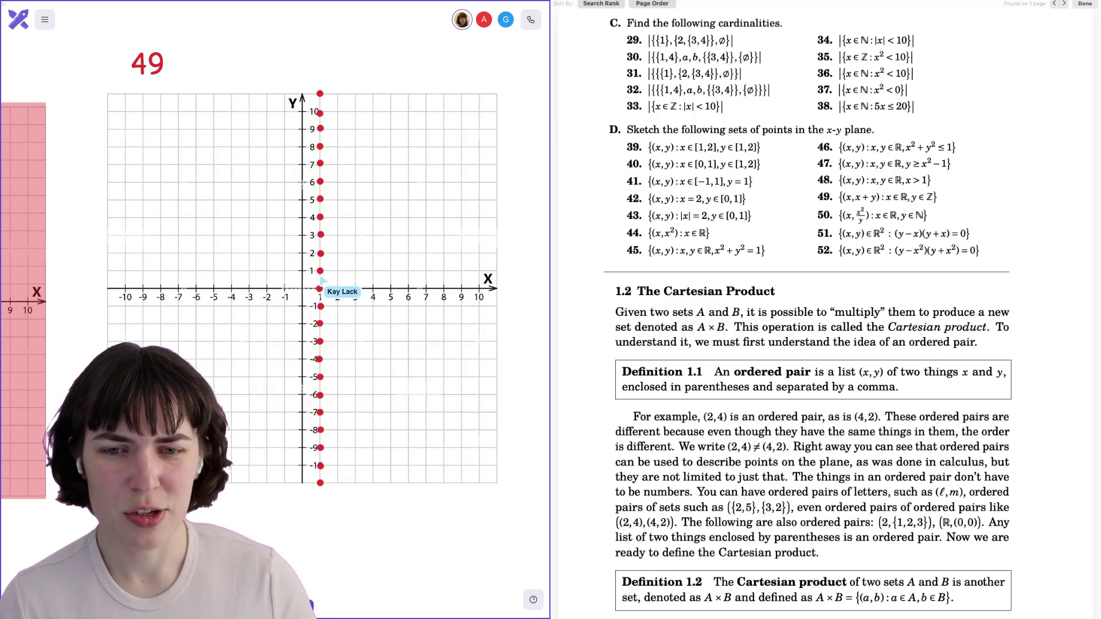
{"action": "scroll", "coordinate": [321, 284], "scroll_direction": "up", "scroll_amount": 10}
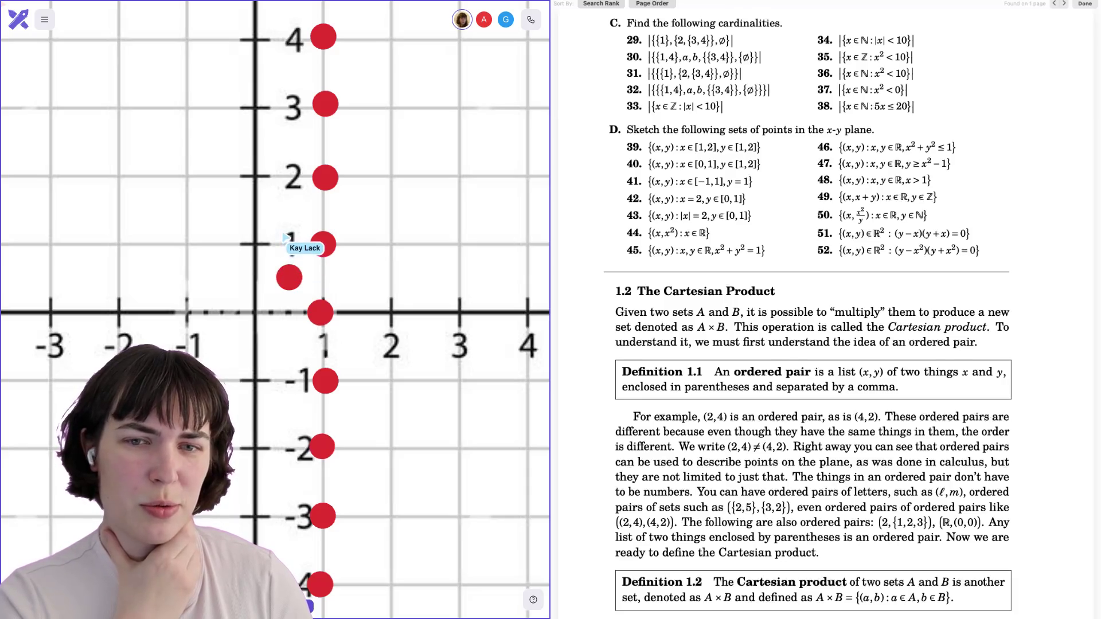
Place red dots at (0.5, 1.5), (0.5, 2.5) and (0.5, 3.5), and sketch a diagonal through (1, 1).
{"action": "left_click", "coordinate": [291, 207]}
{"action": "left_click", "coordinate": [290, 141]}
{"action": "left_click", "coordinate": [290, 74]}
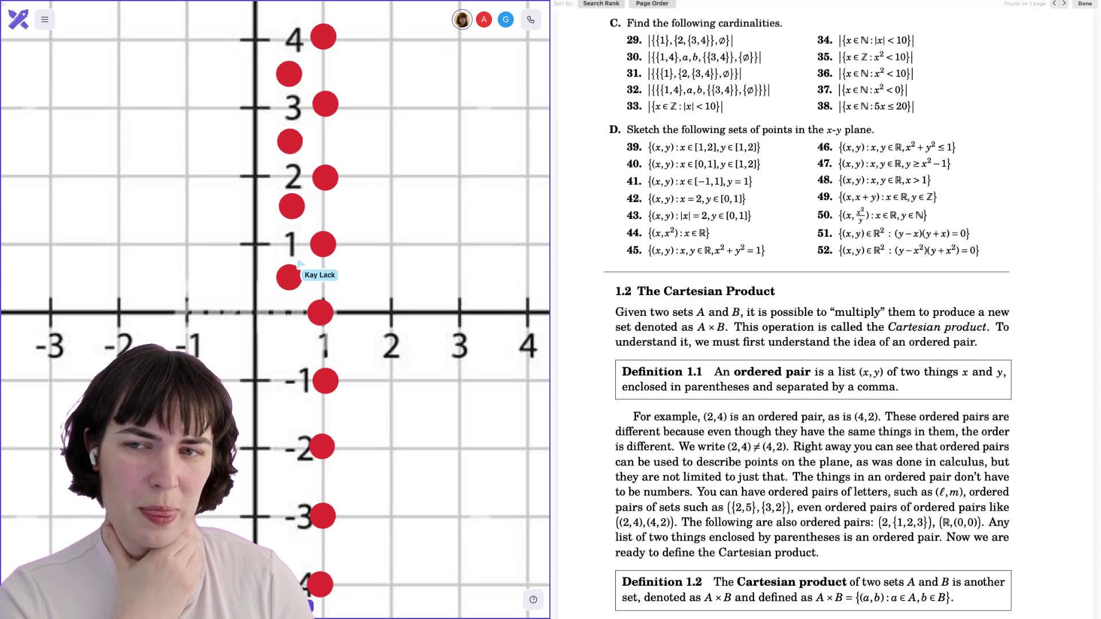
{"action": "left_click_drag", "start_coordinate": [326, 242], "coordinate": [195, 389]}
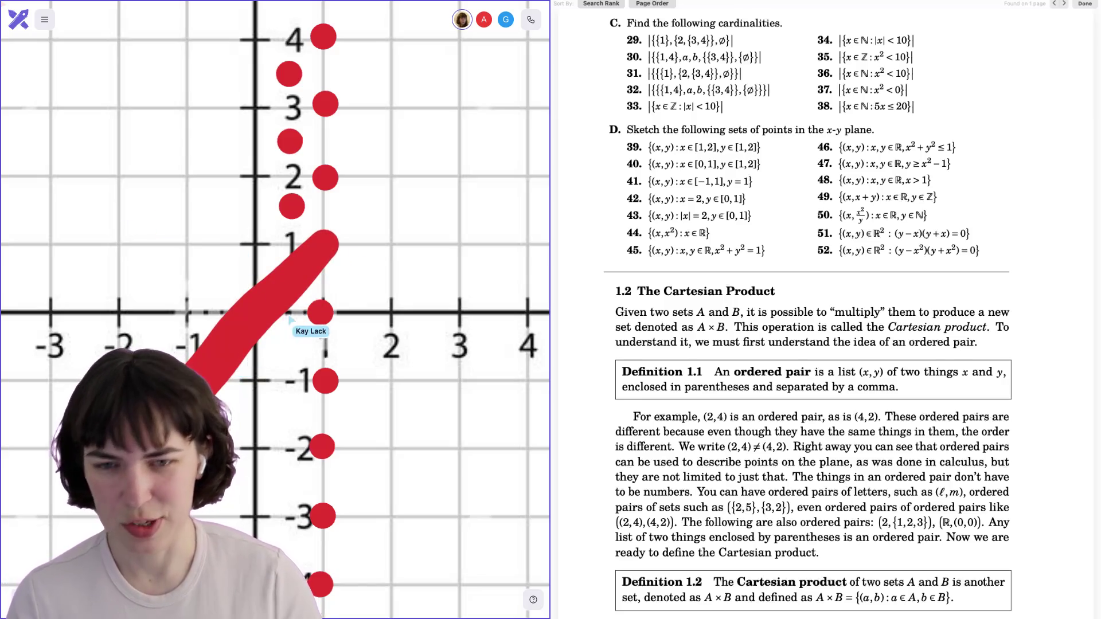
Replace the thick stroke with a straight red line along y = x through (1, 1).
{"action": "key", "text": "ctrl+z"}
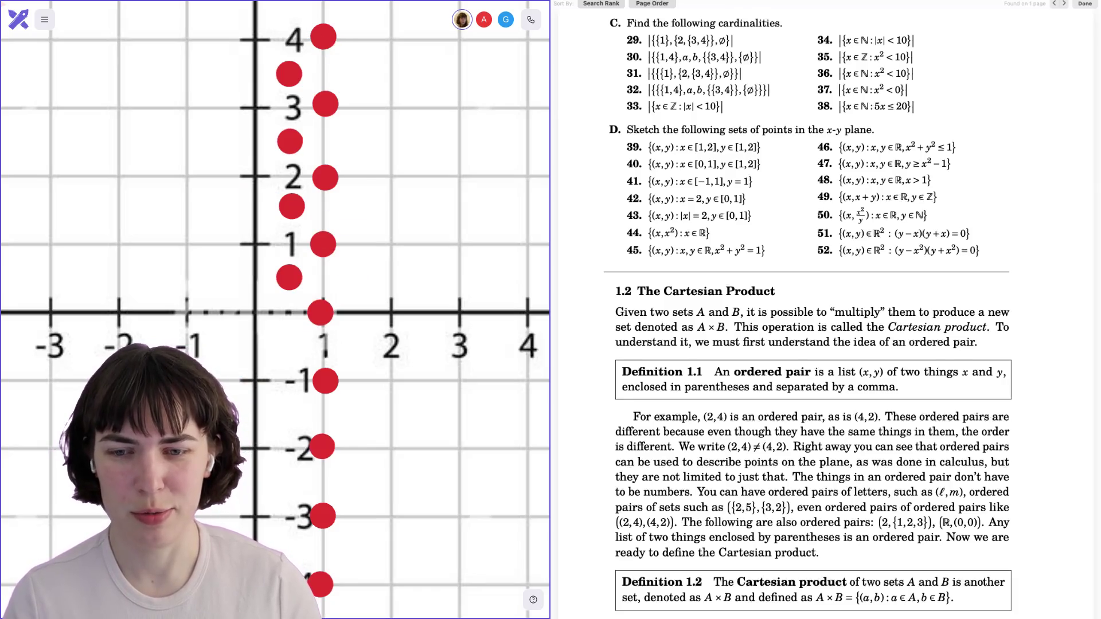
{"action": "left_click_drag", "start_coordinate": [211, 382], "coordinate": [483, 84]}
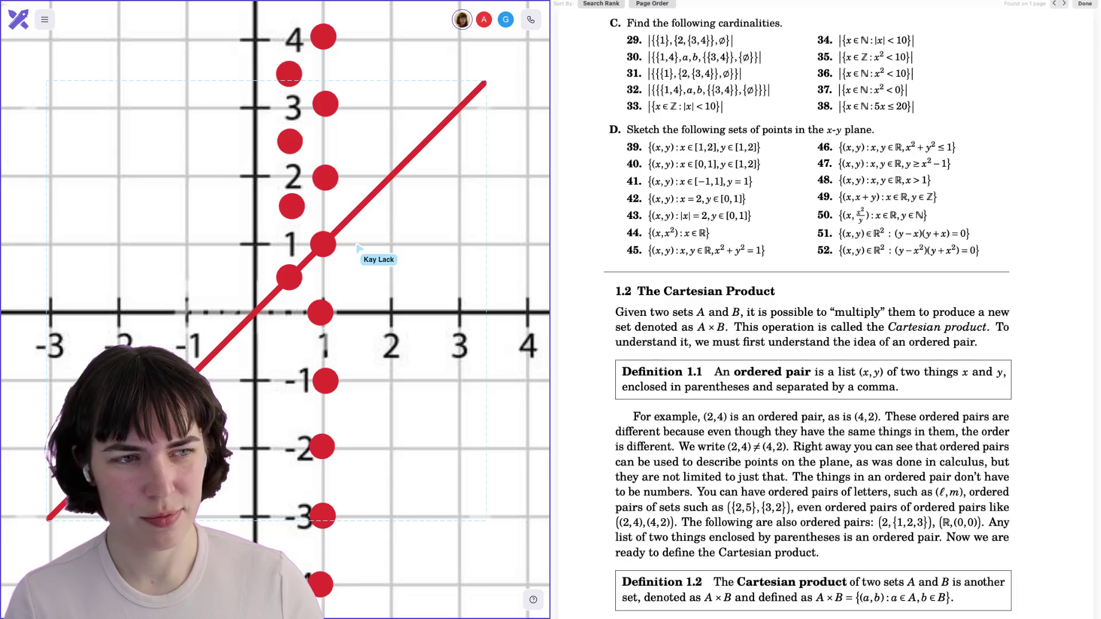
{"action": "scroll", "coordinate": [257, 299], "scroll_direction": "down", "scroll_amount": 10}
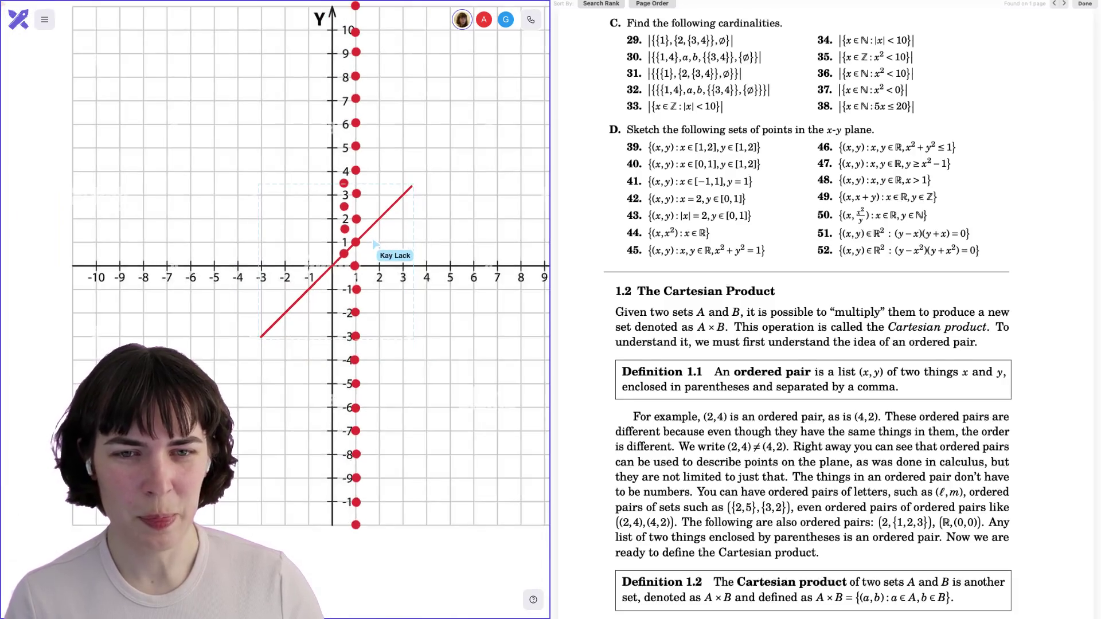
Stretch the red diagonal to the grid's top-right corner and add two parallel copies up-left.
{"action": "mouse_move", "coordinate": [336, 226]}
{"action": "left_mouse_down"}
{"action": "mouse_move", "coordinate": [485, 95]}
{"action": "mouse_move", "coordinate": [516, 32]}
{"action": "mouse_move", "coordinate": [518, 41]}
{"action": "left_mouse_up"}
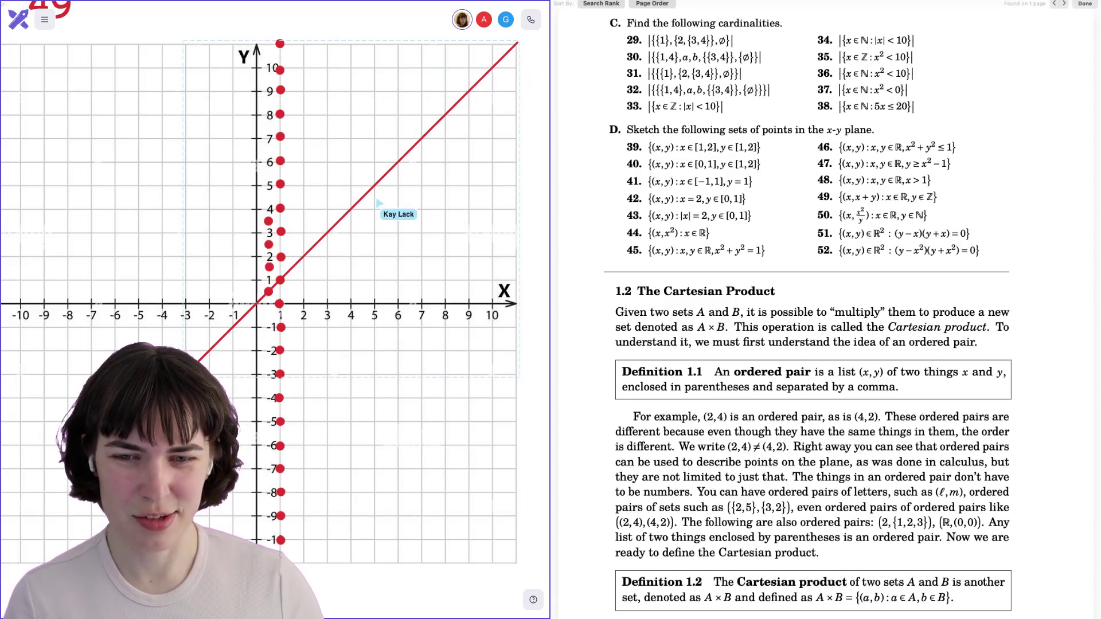
{"action": "scroll", "coordinate": [379, 203], "scroll_direction": "down", "scroll_amount": 5}
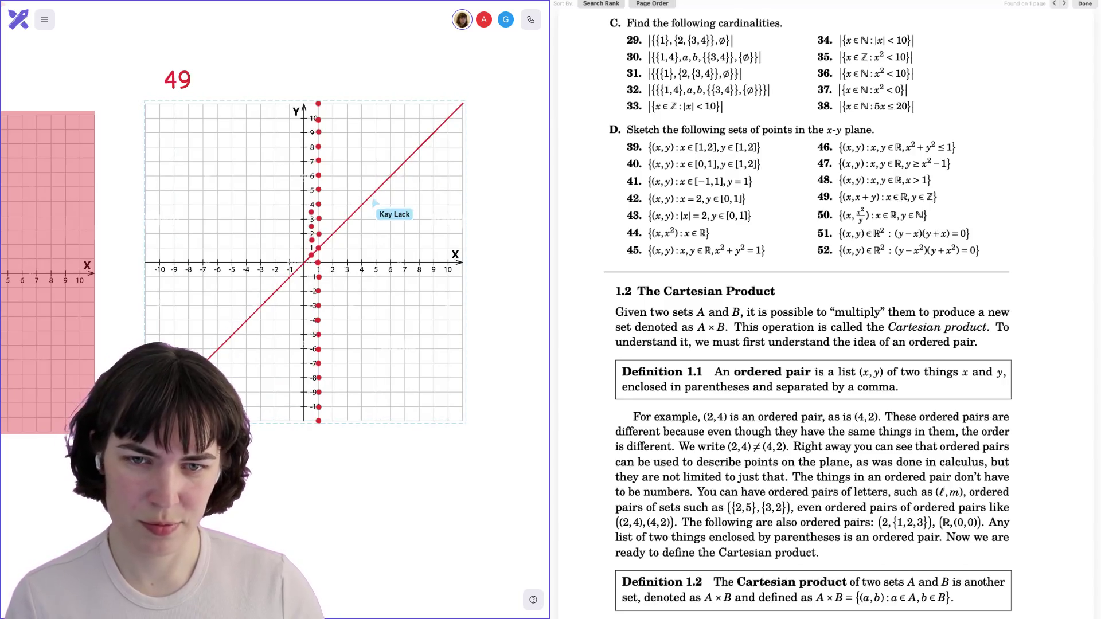
{"action": "left_click_drag", "start_coordinate": [373, 202], "coordinate": [363, 195]}
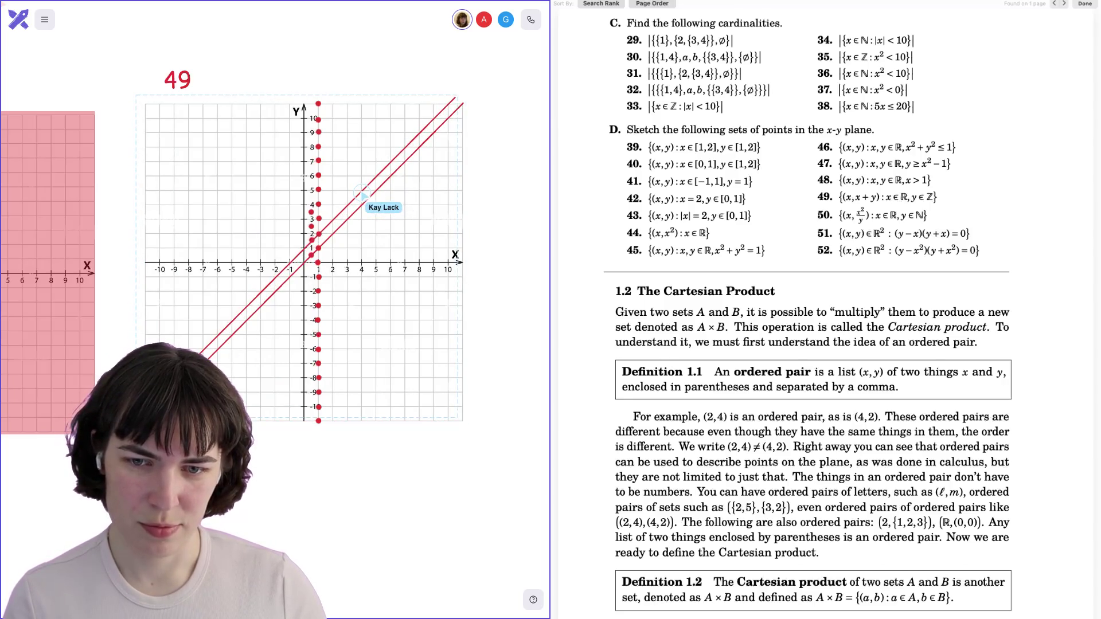
{"action": "left_click_drag", "start_coordinate": [363, 195], "coordinate": [291, 133]}
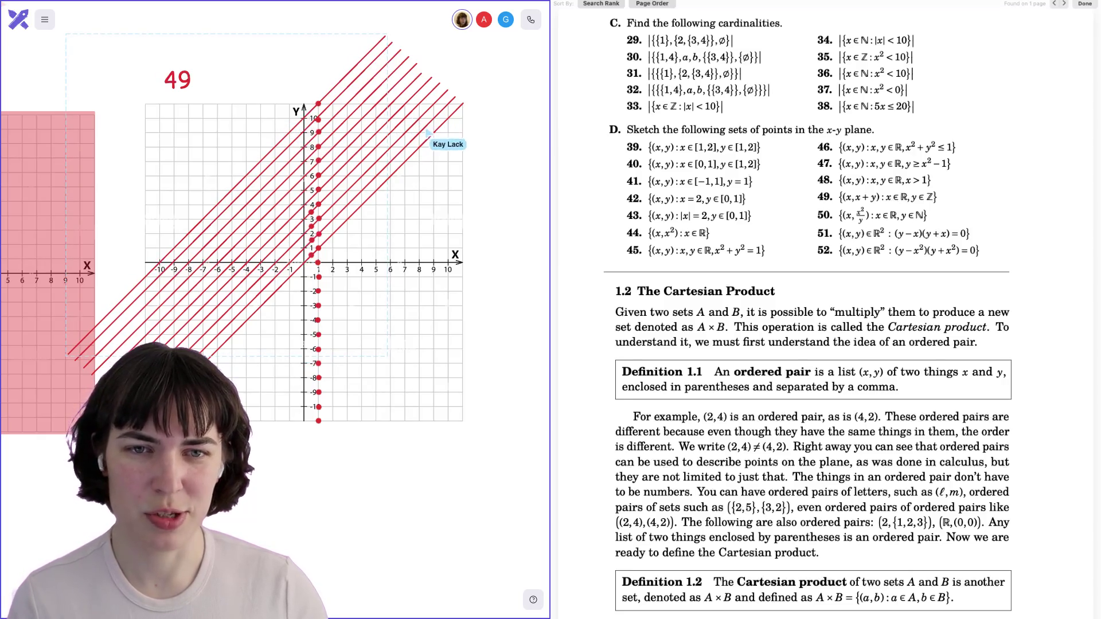
Add one more parallel copy of the red diagonal further up-left.
{"action": "mouse_move", "coordinate": [431, 139]}
{"action": "left_mouse_down"}
{"action": "mouse_move", "coordinate": [536, 281]}
{"action": "mouse_move", "coordinate": [492, 321]}
{"action": "mouse_move", "coordinate": [488, 345]}
{"action": "mouse_move", "coordinate": [500, 359]}
{"action": "mouse_move", "coordinate": [324, 153]}
{"action": "mouse_move", "coordinate": [248, 147]}
{"action": "mouse_move", "coordinate": [183, 90]}
{"action": "left_mouse_up"}
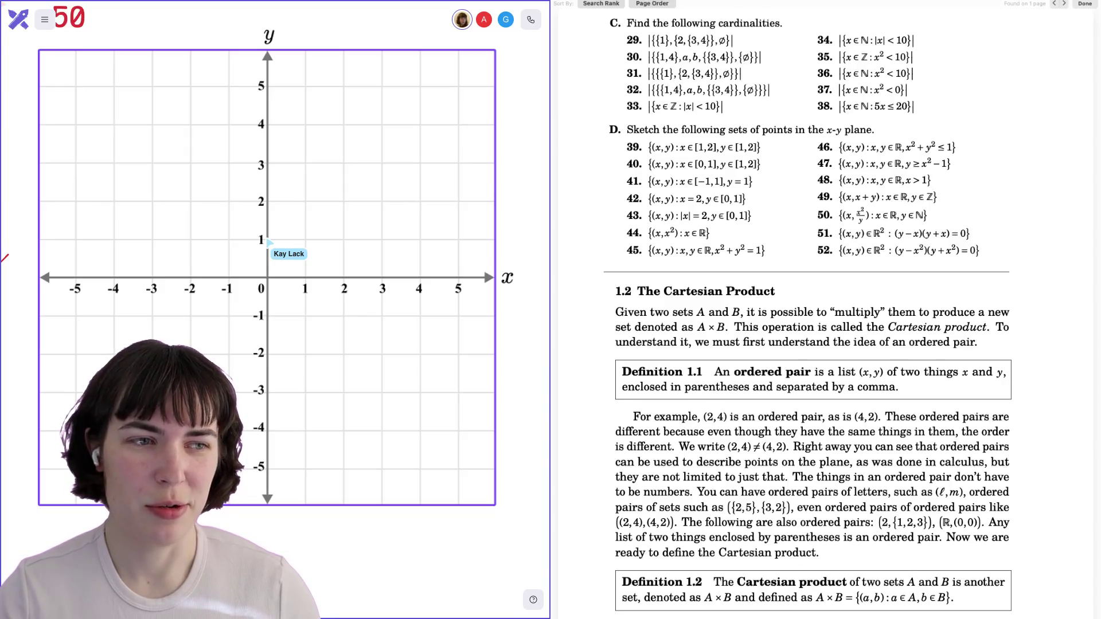
Mark a red point at the origin, undoing a stray point placed on the x-axis at x = 1.
{"action": "left_click", "coordinate": [266, 278]}
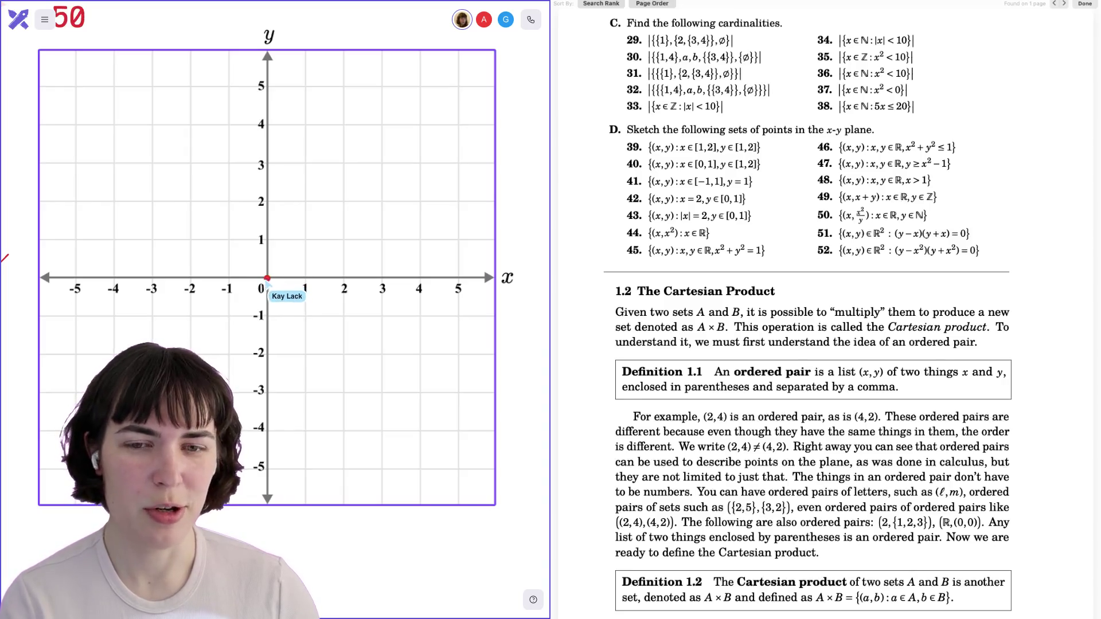
{"action": "left_click", "coordinate": [305, 277]}
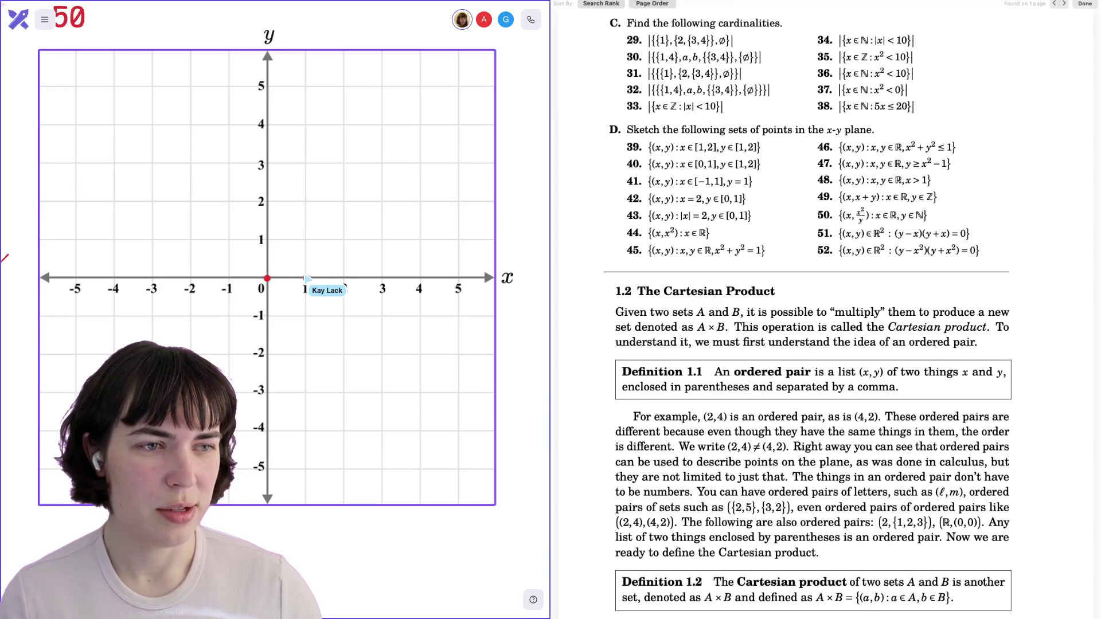
{"action": "left_click", "coordinate": [306, 278]}
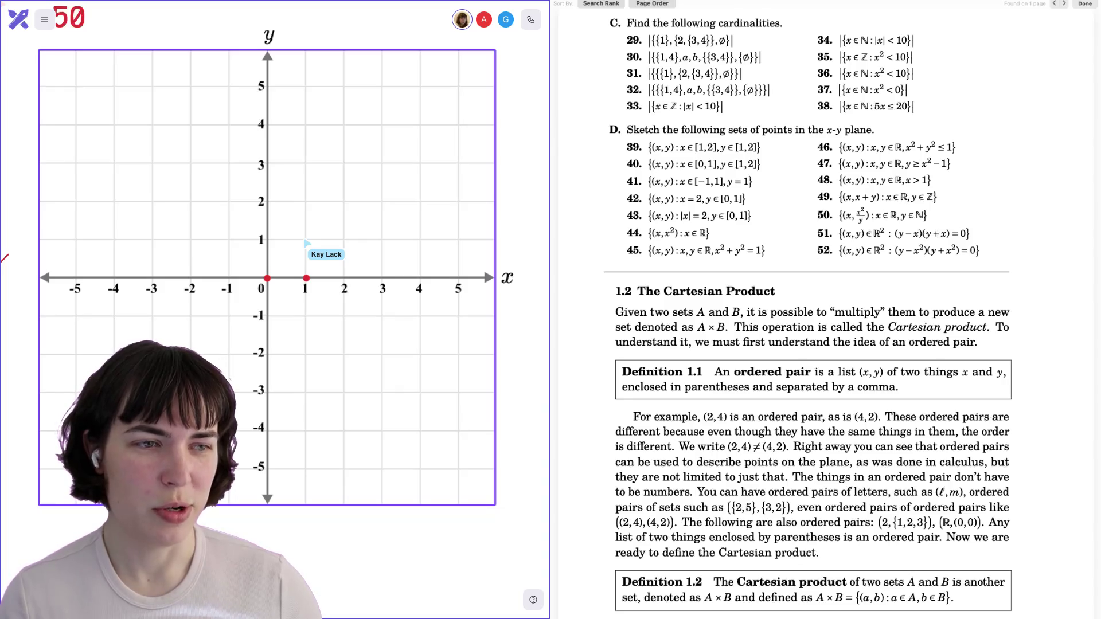
{"action": "key", "text": "ctrl+z"}
Dot red points along x = 1 at heights 1, 1/2 and lower, then start a curve from the origin.
{"action": "left_click", "coordinate": [307, 238]}
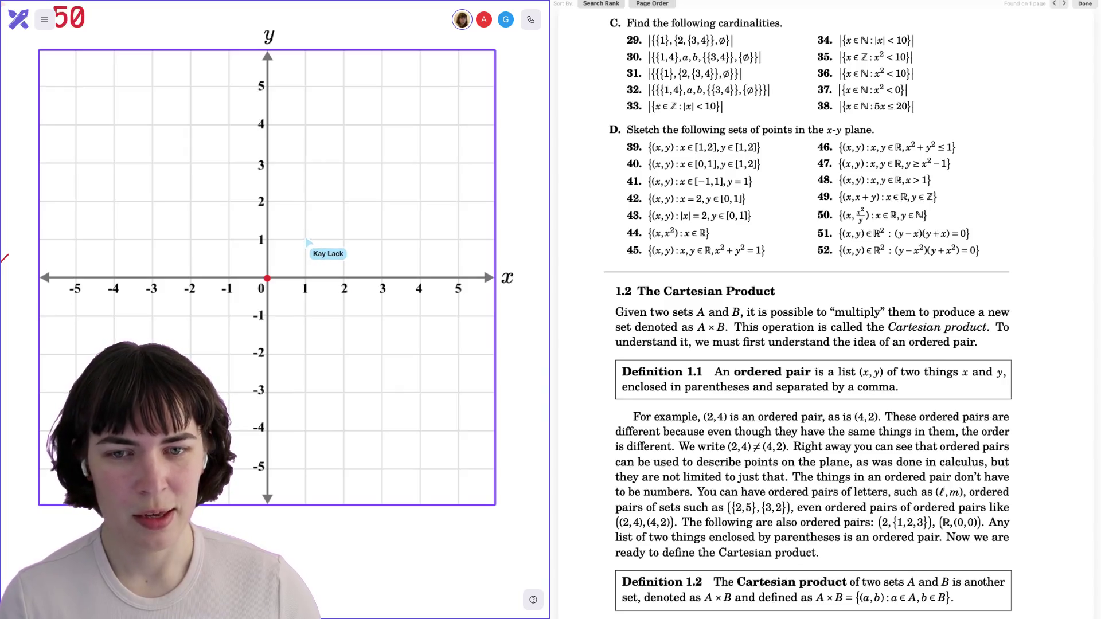
{"action": "left_click", "coordinate": [304, 241]}
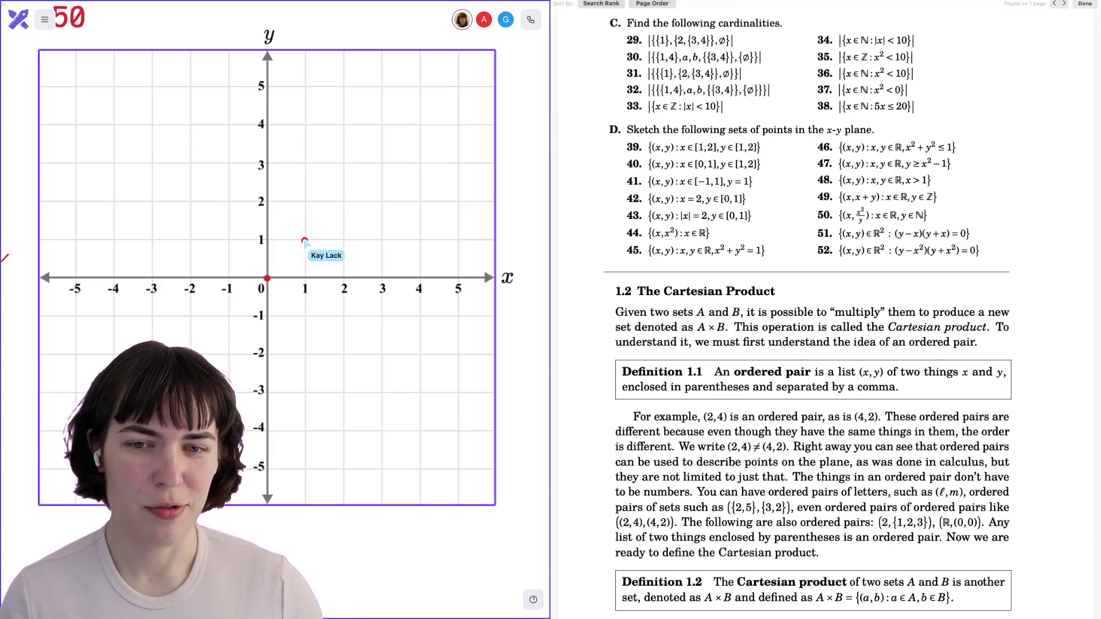
{"action": "left_click_drag", "start_coordinate": [304, 241], "coordinate": [305, 242]}
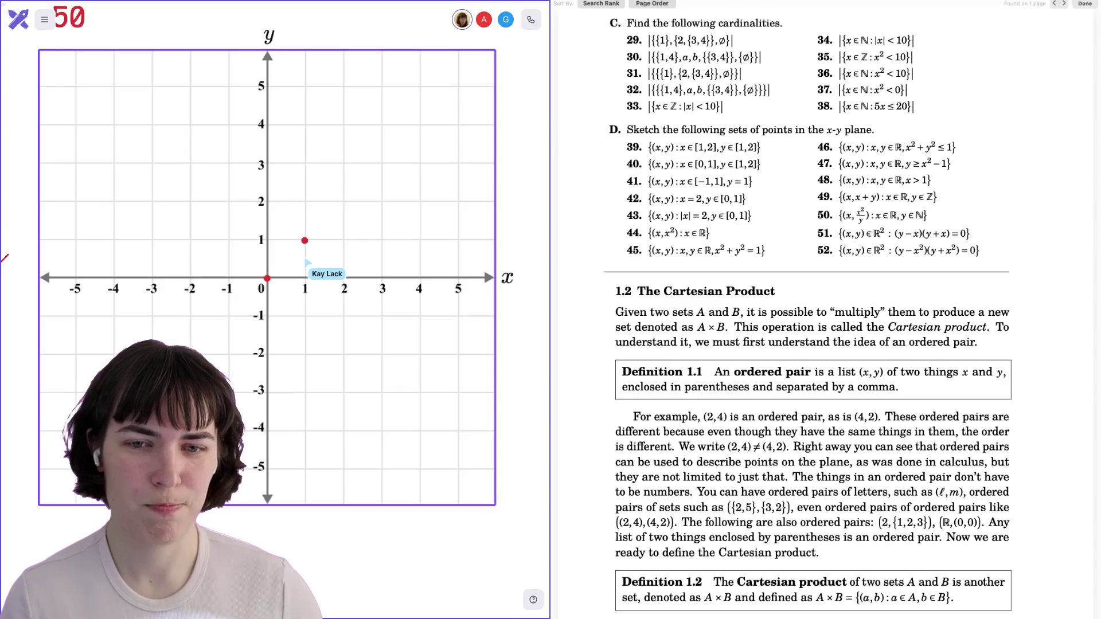
{"action": "left_click_drag", "start_coordinate": [305, 259], "coordinate": [305, 261]}
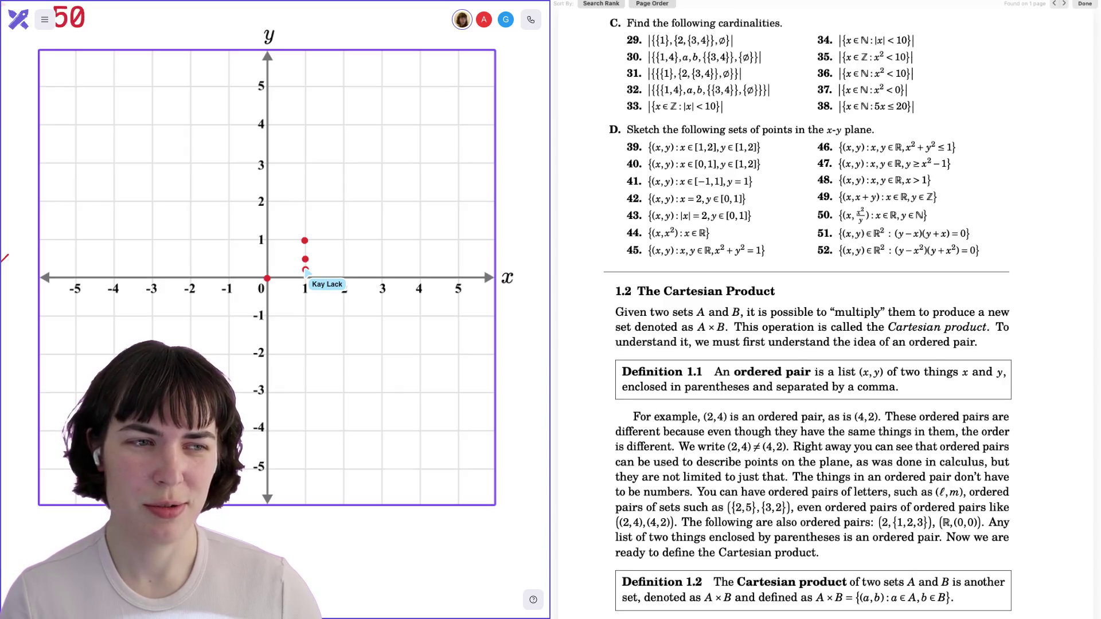
{"action": "left_click_drag", "start_coordinate": [306, 272], "coordinate": [306, 274]}
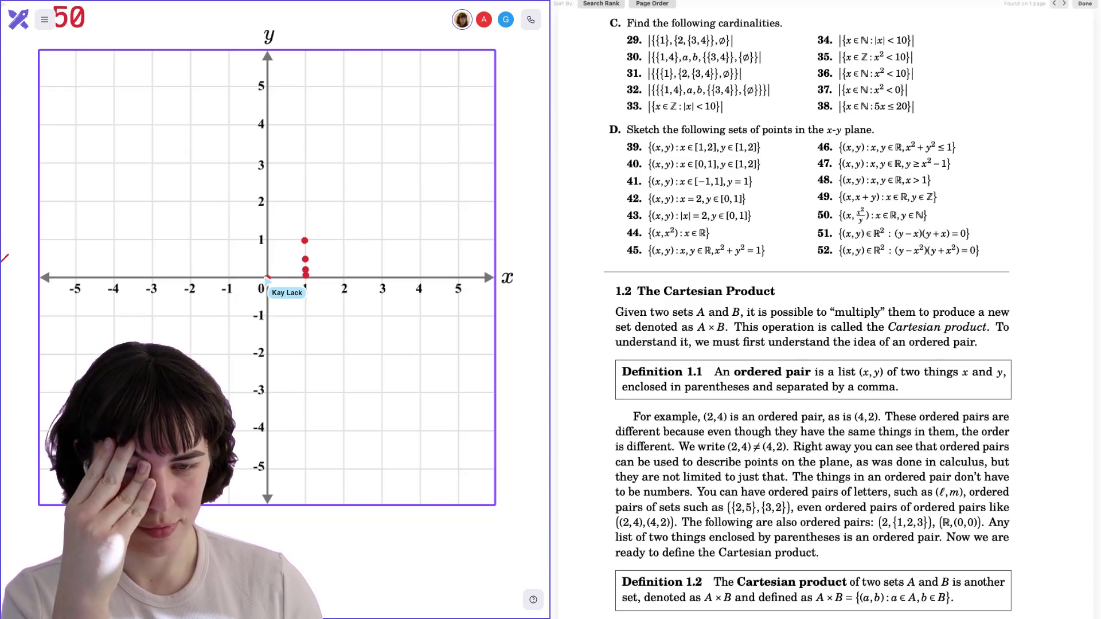
{"action": "left_click_drag", "start_coordinate": [265, 279], "coordinate": [305, 240]}
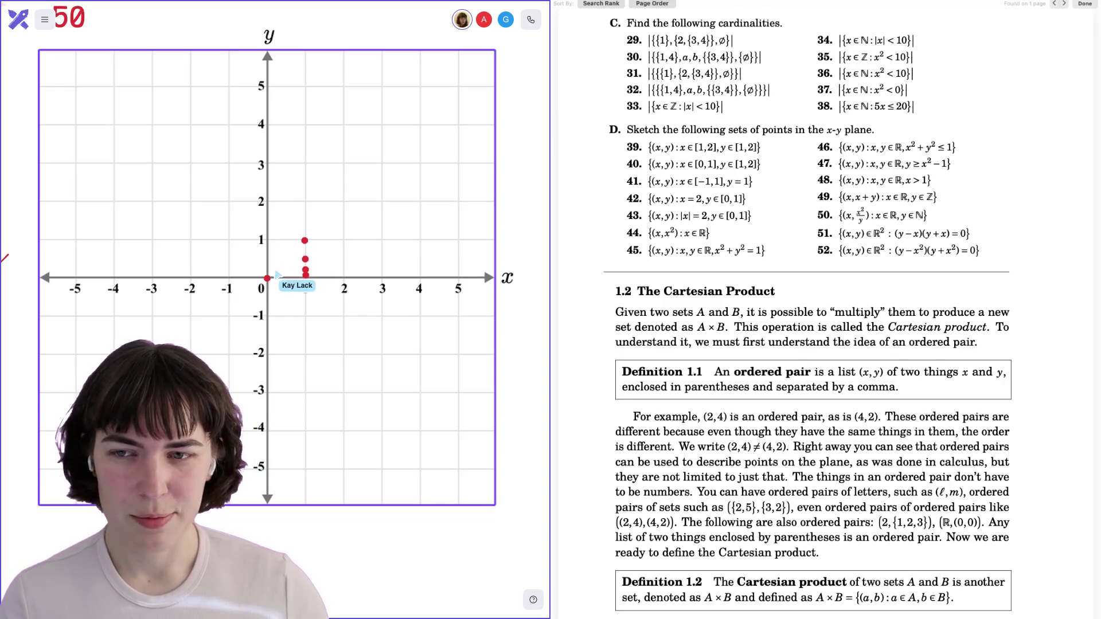
{"action": "scroll", "coordinate": [248, 275], "scroll_direction": "down", "scroll_amount": 5}
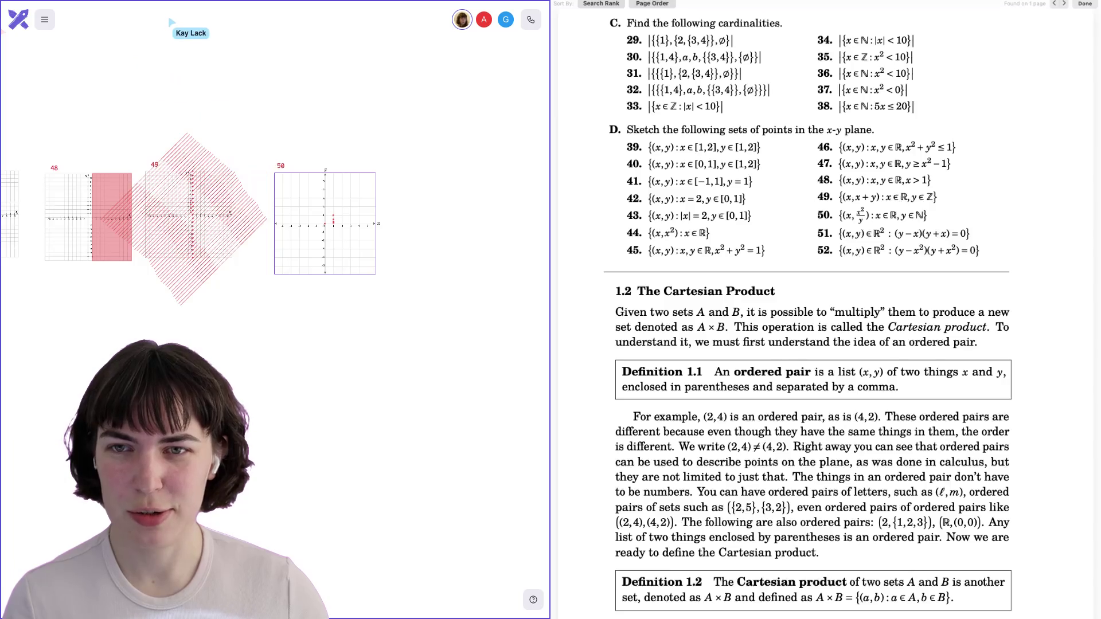
Scroll back to graph 50 and draw a red stroke from the origin toward (1, 1).
{"action": "scroll", "coordinate": [189, 214], "scroll_direction": "right", "scroll_amount": 2}
{"action": "scroll", "coordinate": [190, 214], "scroll_direction": "right", "scroll_amount": 4}
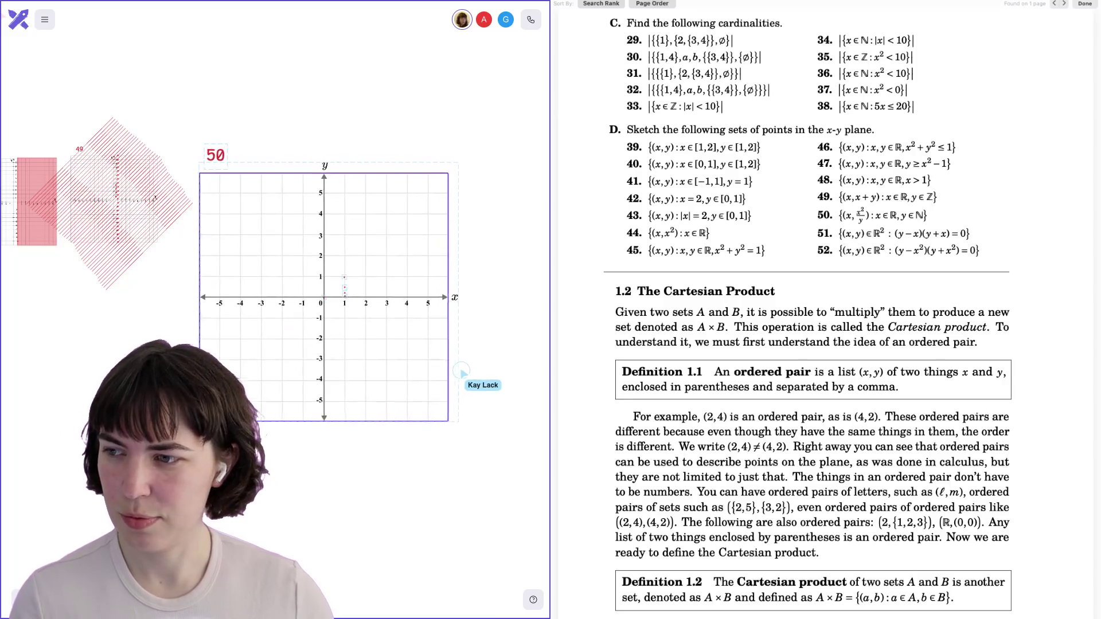
{"action": "scroll", "coordinate": [252, 286], "scroll_direction": "right", "scroll_amount": 3}
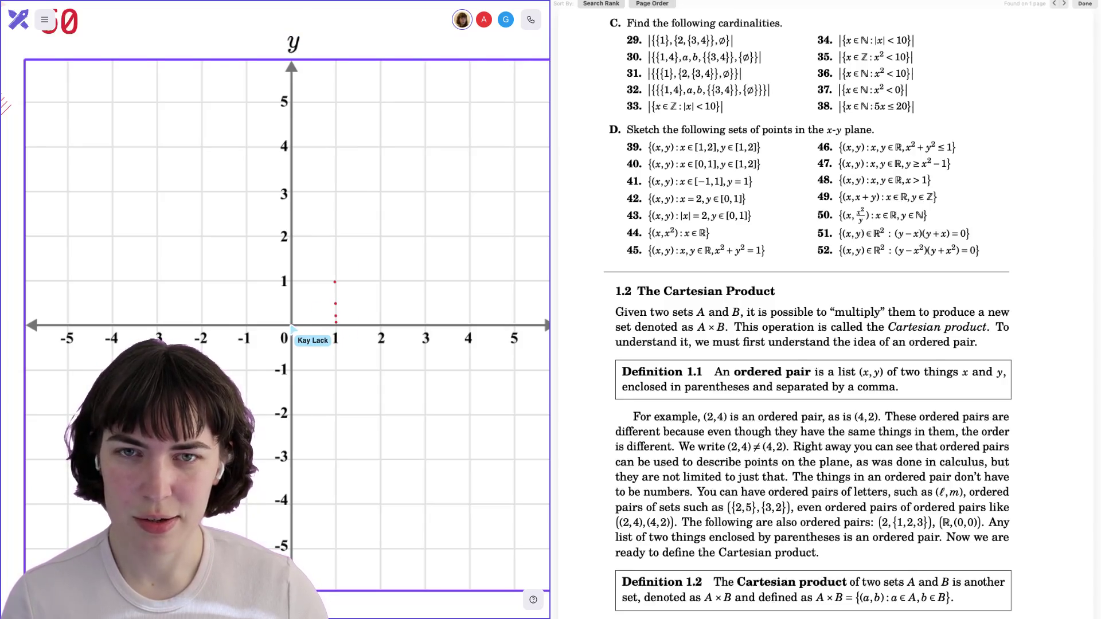
{"action": "mouse_move", "coordinate": [291, 326]}
{"action": "left_mouse_down"}
{"action": "mouse_move", "coordinate": [332, 285]}
{"action": "mouse_move", "coordinate": [406, 87]}
{"action": "left_mouse_up"}
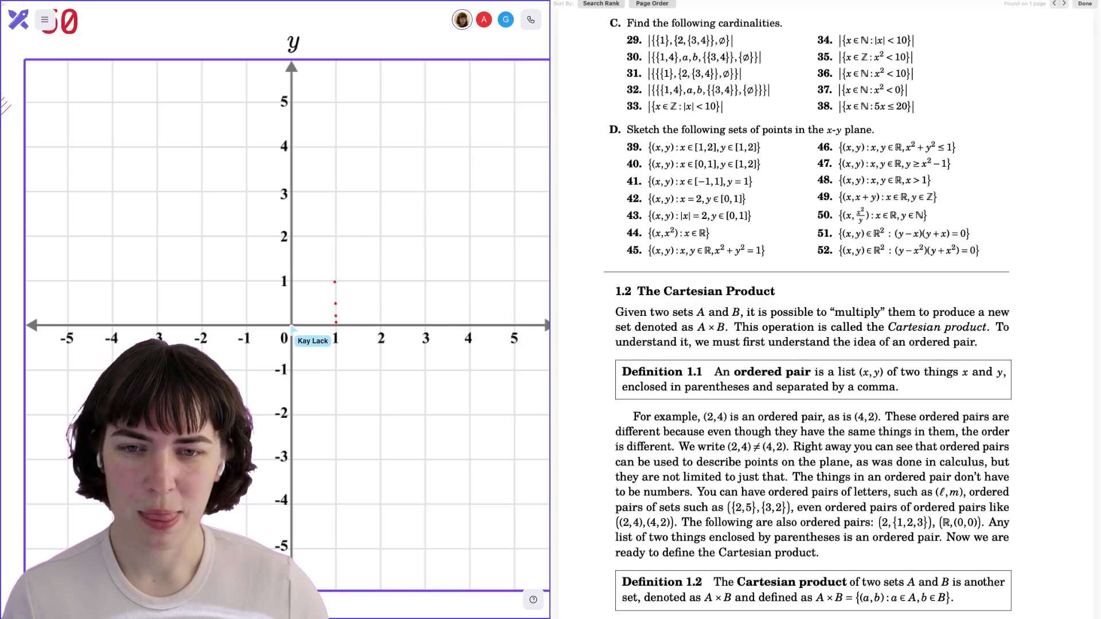
Draw a red curve from the origin through (1, 1) past y = 5, then nudge and narrow it.
{"action": "mouse_move", "coordinate": [292, 327]}
{"action": "left_mouse_down"}
{"action": "mouse_move", "coordinate": [370, 202]}
{"action": "mouse_move", "coordinate": [406, 58]}
{"action": "left_mouse_up"}
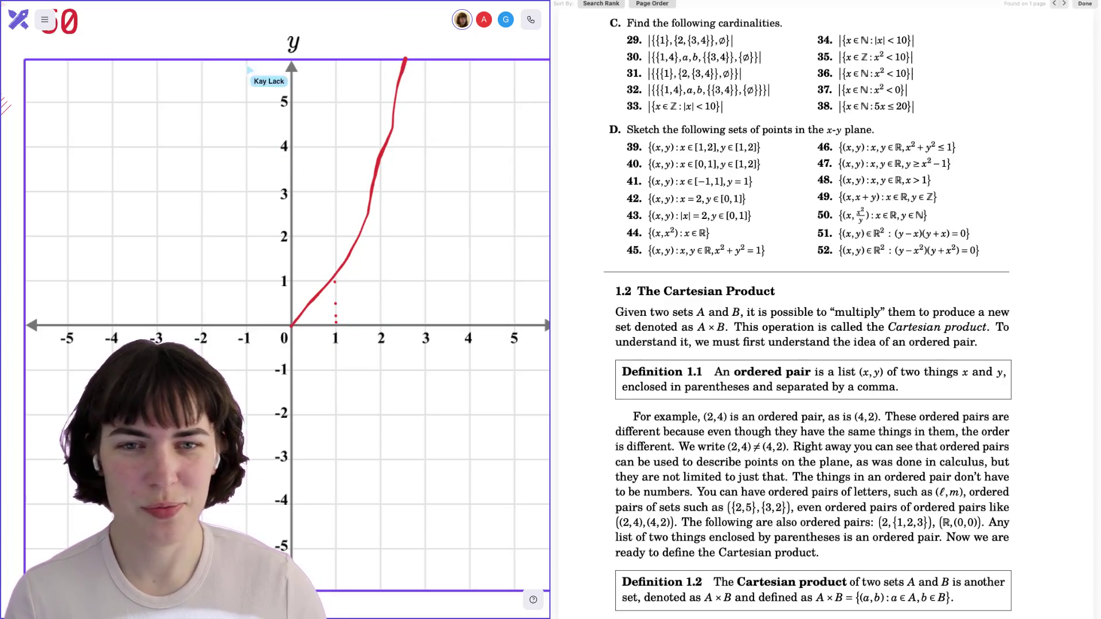
{"action": "left_click", "coordinate": [381, 153]}
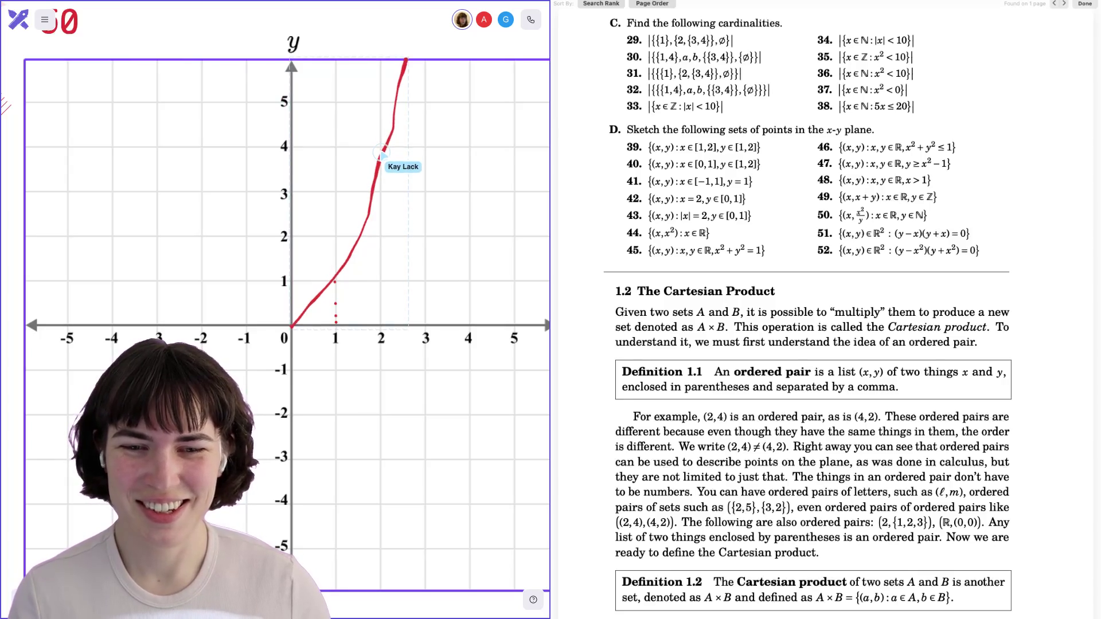
{"action": "left_click_drag", "start_coordinate": [292, 328], "coordinate": [293, 325]}
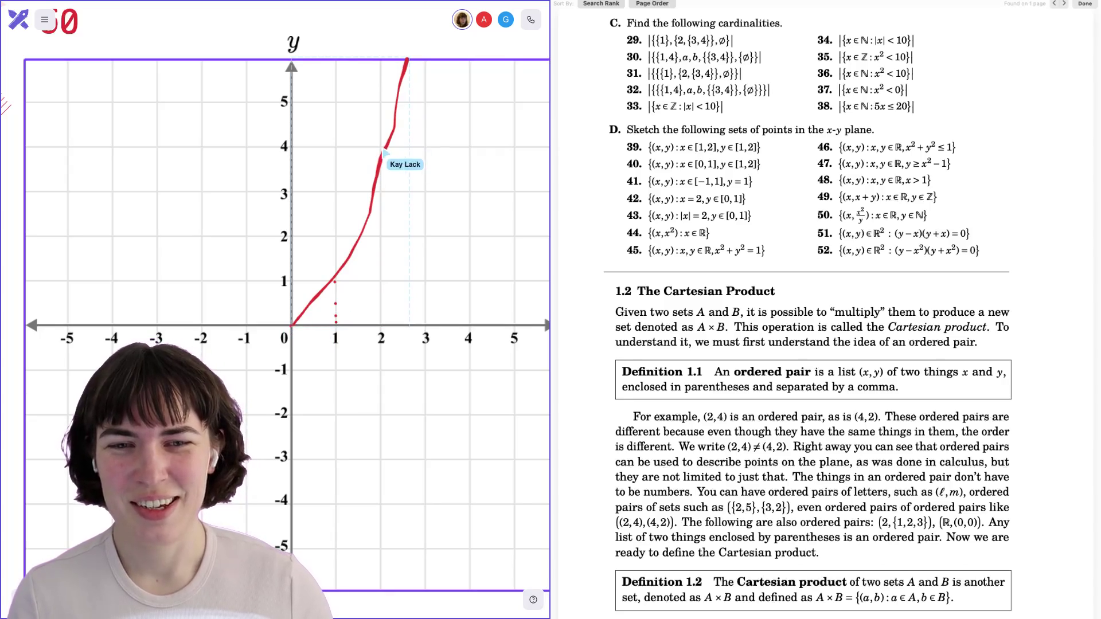
{"action": "left_click_drag", "start_coordinate": [407, 59], "coordinate": [402, 60]}
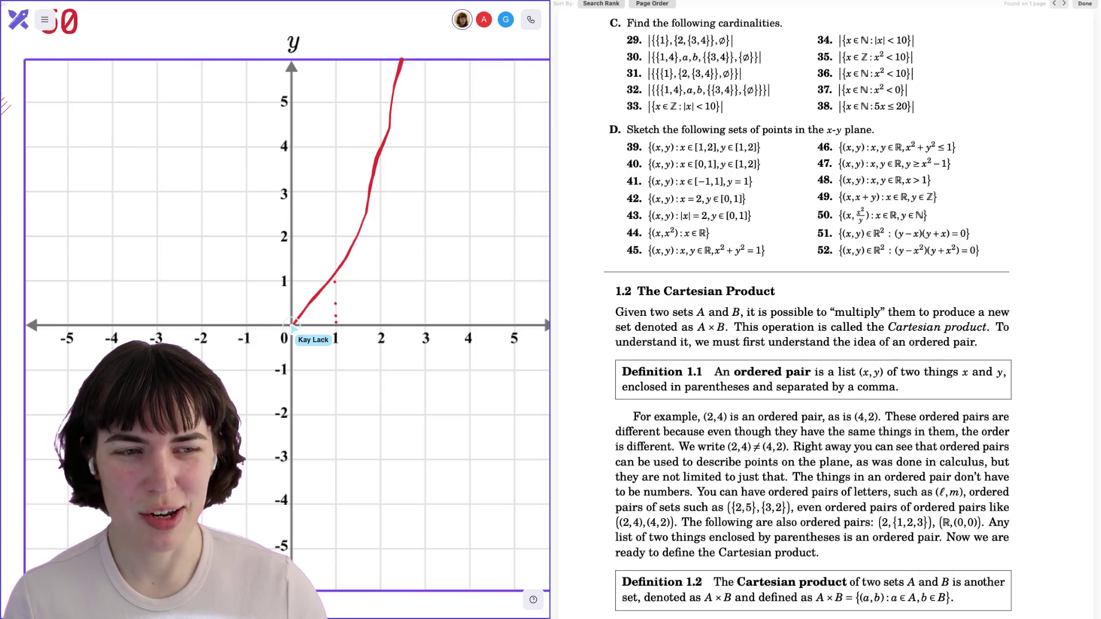
Fan out three progressively wider red curves from the origin, undoing failed attempts with Ctrl+Z.
{"action": "left_click_drag", "start_coordinate": [293, 324], "coordinate": [362, 282]}
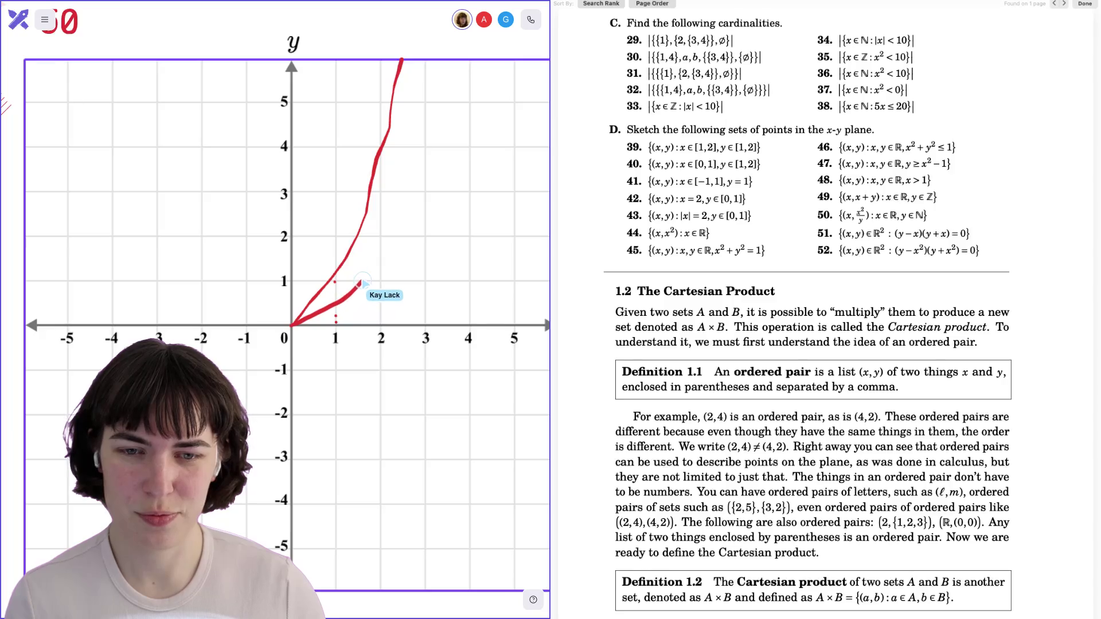
{"action": "key", "text": "ctrl+z"}
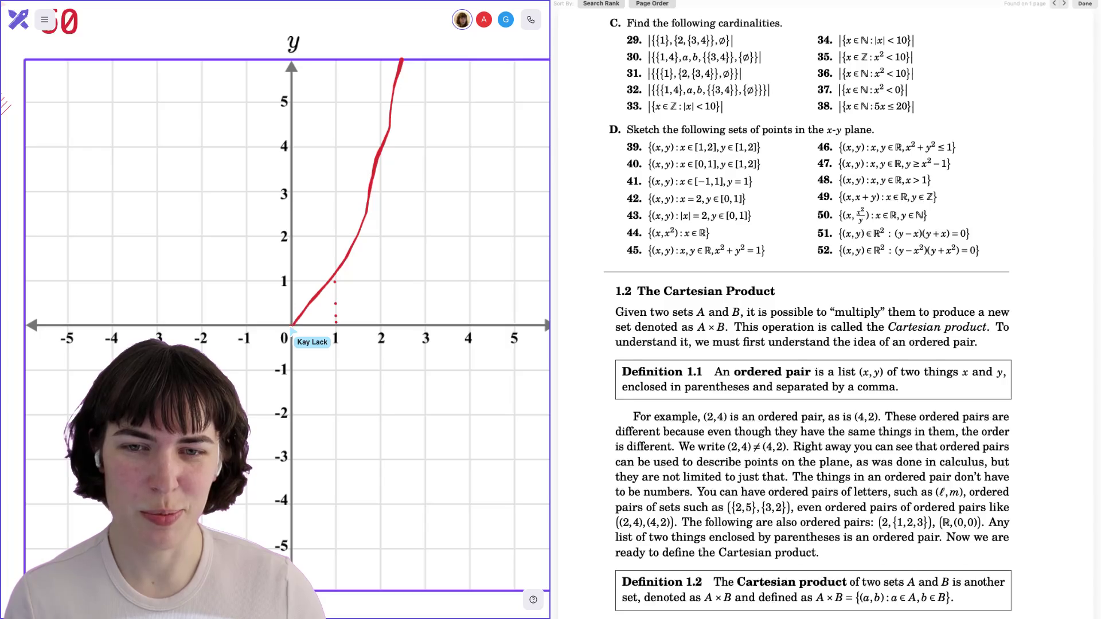
{"action": "left_click_drag", "start_coordinate": [292, 324], "coordinate": [377, 278]}
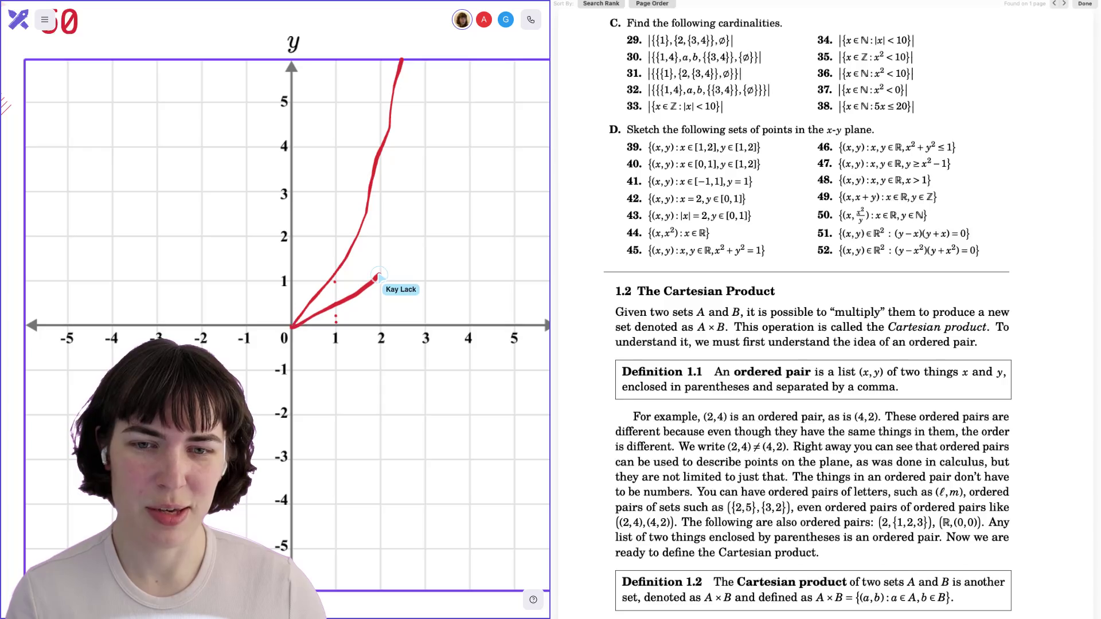
{"action": "key", "text": "ctrl+z"}
{"action": "mouse_move", "coordinate": [293, 325]}
{"action": "left_mouse_down"}
{"action": "mouse_move", "coordinate": [385, 256]}
{"action": "mouse_move", "coordinate": [440, 58]}
{"action": "left_mouse_up"}
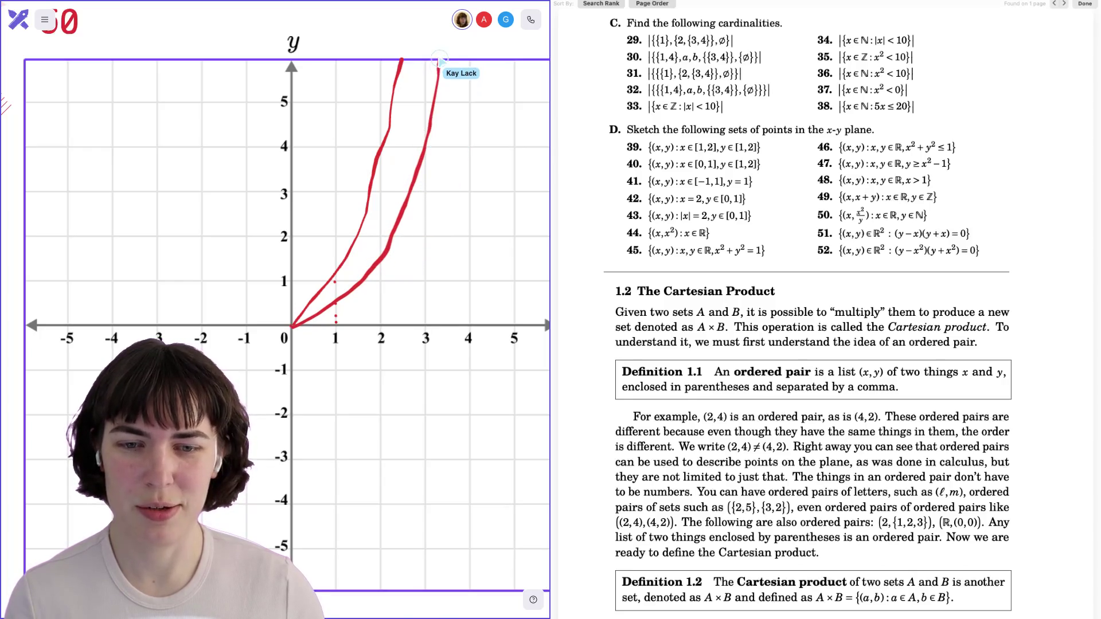
{"action": "left_click_drag", "start_coordinate": [291, 328], "coordinate": [342, 313]}
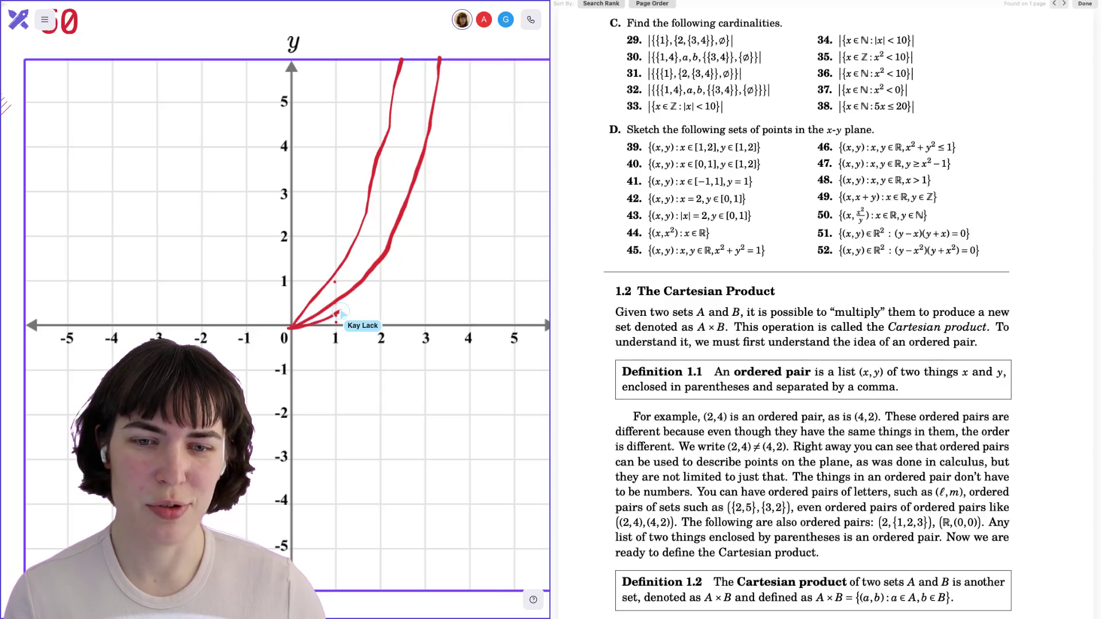
{"action": "mouse_move", "coordinate": [340, 313]}
{"action": "left_mouse_down"}
{"action": "mouse_move", "coordinate": [374, 287]}
{"action": "mouse_move", "coordinate": [427, 208]}
{"action": "mouse_move", "coordinate": [463, 64]}
{"action": "left_mouse_up"}
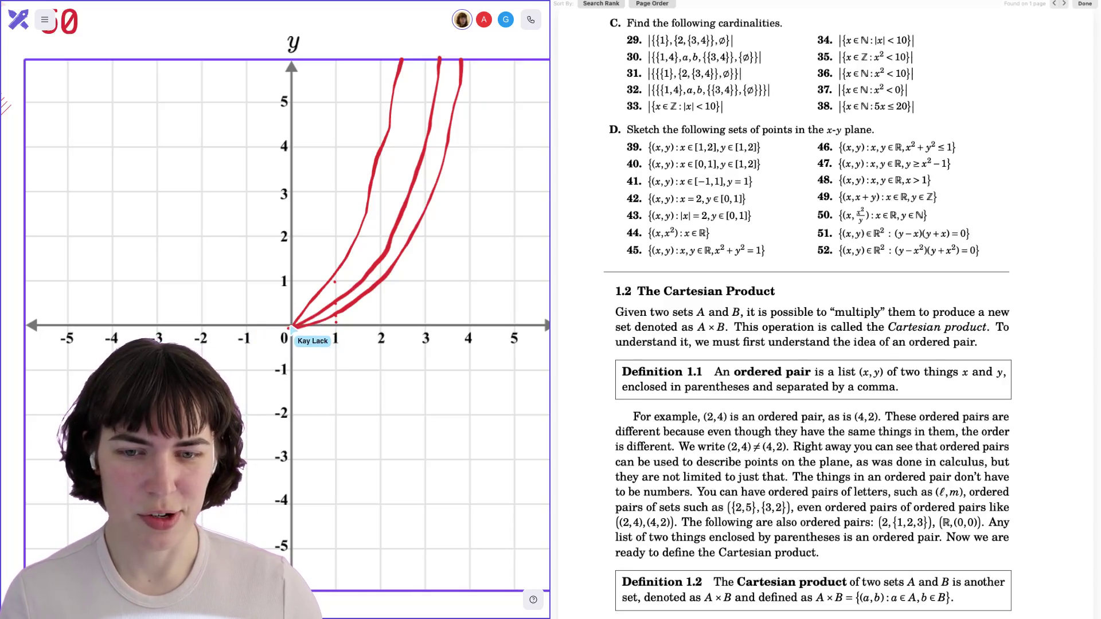
{"action": "mouse_move", "coordinate": [291, 327]}
{"action": "left_mouse_down"}
{"action": "mouse_move", "coordinate": [361, 311]}
{"action": "mouse_move", "coordinate": [406, 270]}
{"action": "mouse_move", "coordinate": [459, 183]}
{"action": "mouse_move", "coordinate": [486, 52]}
{"action": "left_mouse_up"}
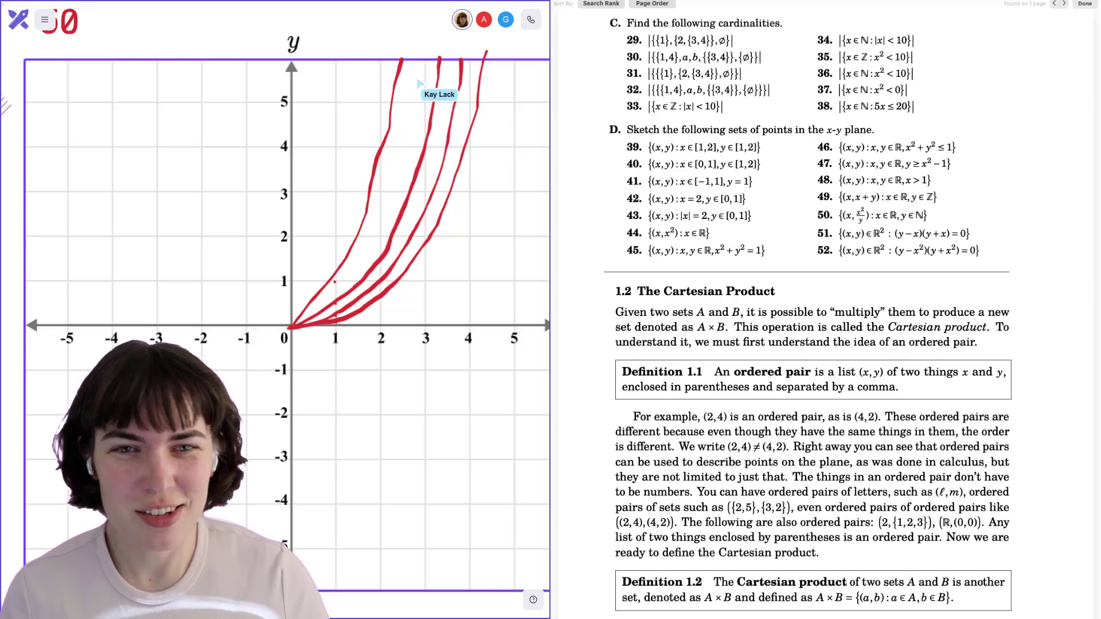
Scroll the canvas to view the whole symmetric set of curves on graph 50.
{"action": "scroll", "coordinate": [418, 89], "scroll_direction": "right", "scroll_amount": 2}
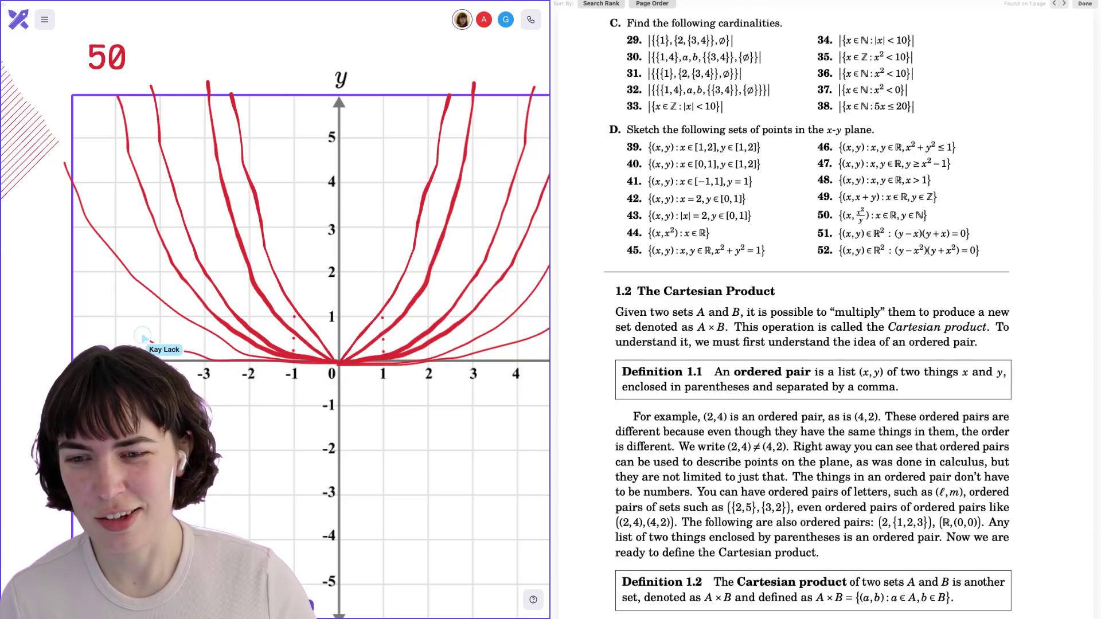
{"action": "scroll", "coordinate": [275, 330], "scroll_direction": "up", "scroll_amount": 2}
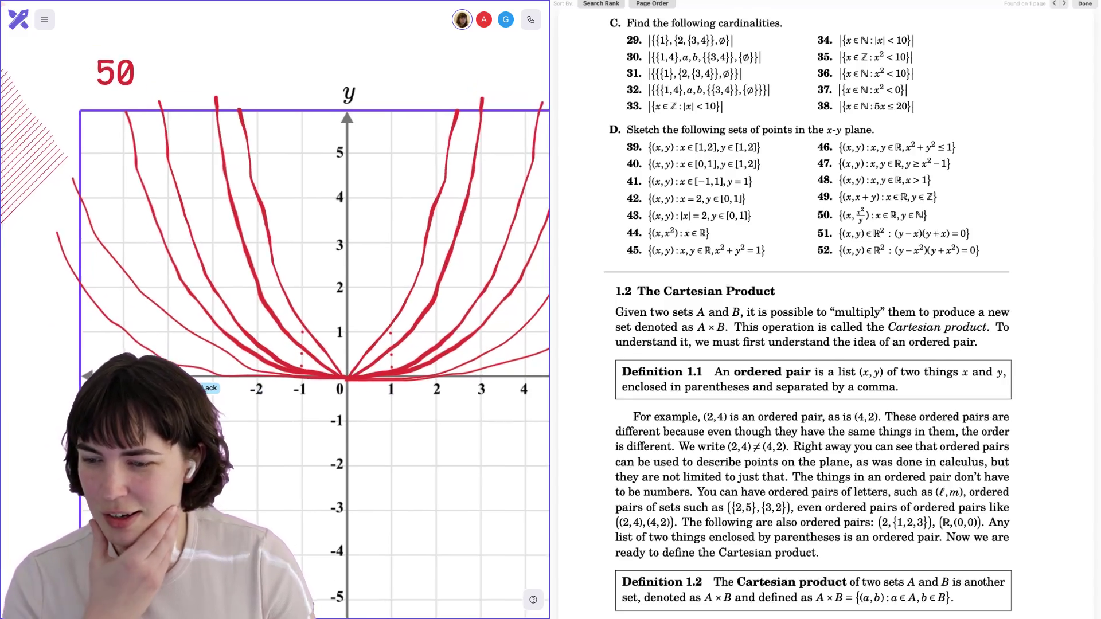
{"action": "scroll", "coordinate": [275, 331], "scroll_direction": "up", "scroll_amount": 1}
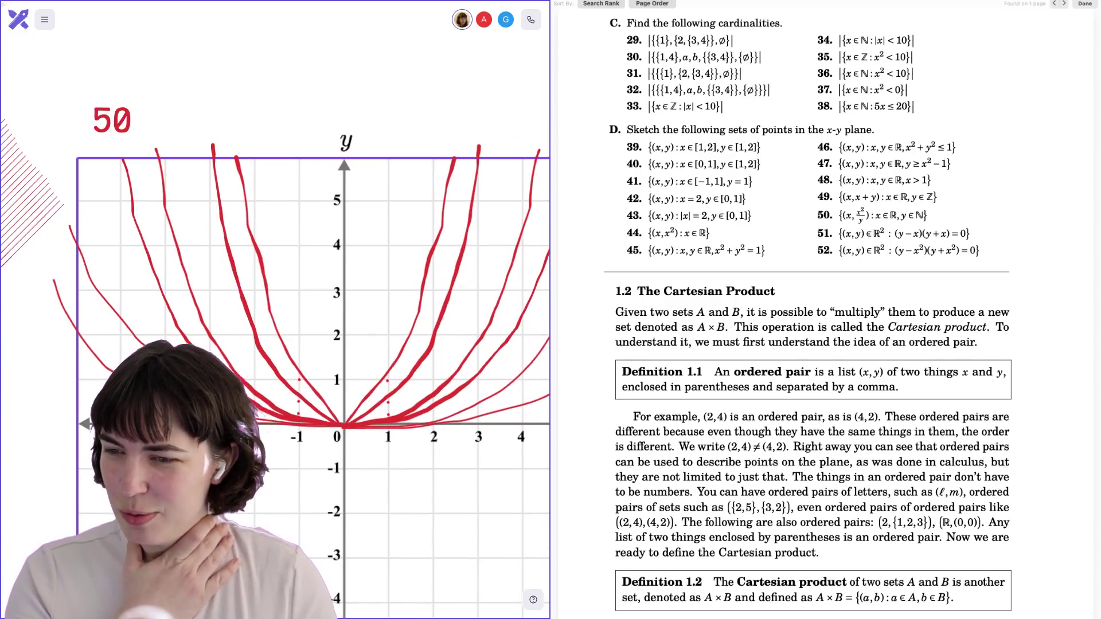
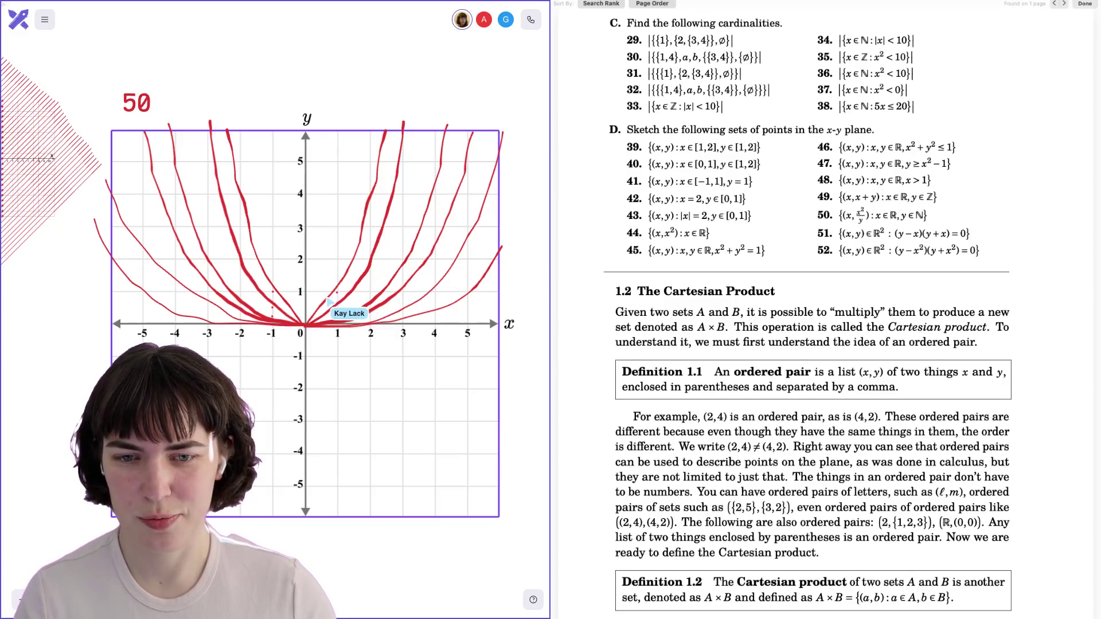
Zoom into exercise 50's graph and erase the steep red curve through (1,1).
{"action": "scroll", "coordinate": [328, 300], "scroll_direction": "up", "scroll_amount": 5}
{"action": "scroll", "coordinate": [325, 300], "scroll_direction": "up", "scroll_amount": 3}
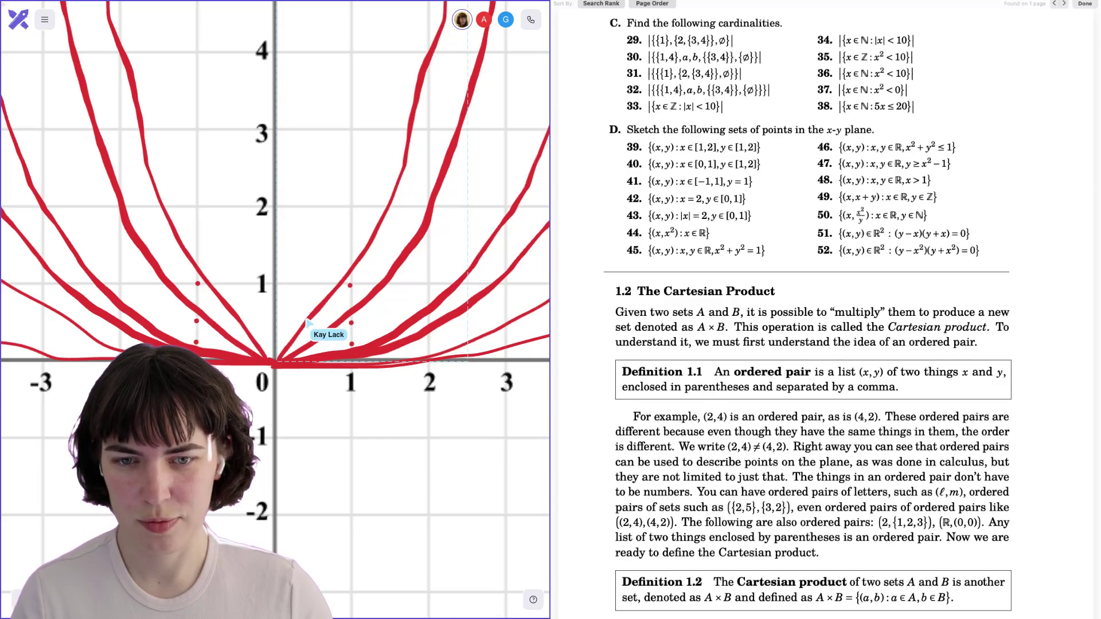
{"action": "scroll", "coordinate": [308, 323], "scroll_direction": "up", "scroll_amount": 3}
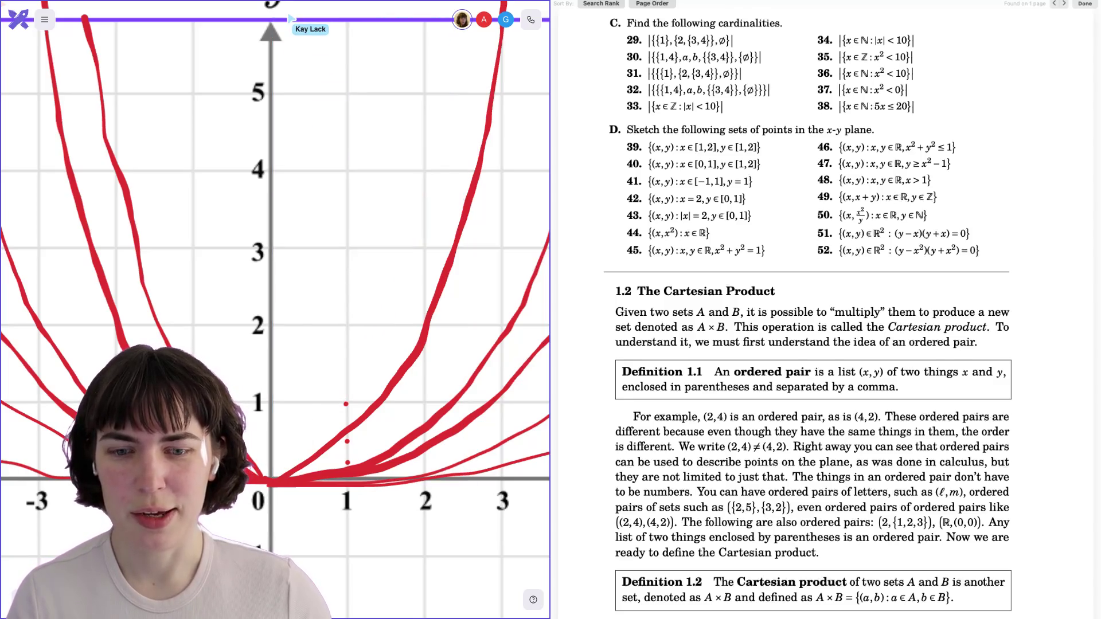
{"action": "left_click", "coordinate": [381, 400]}
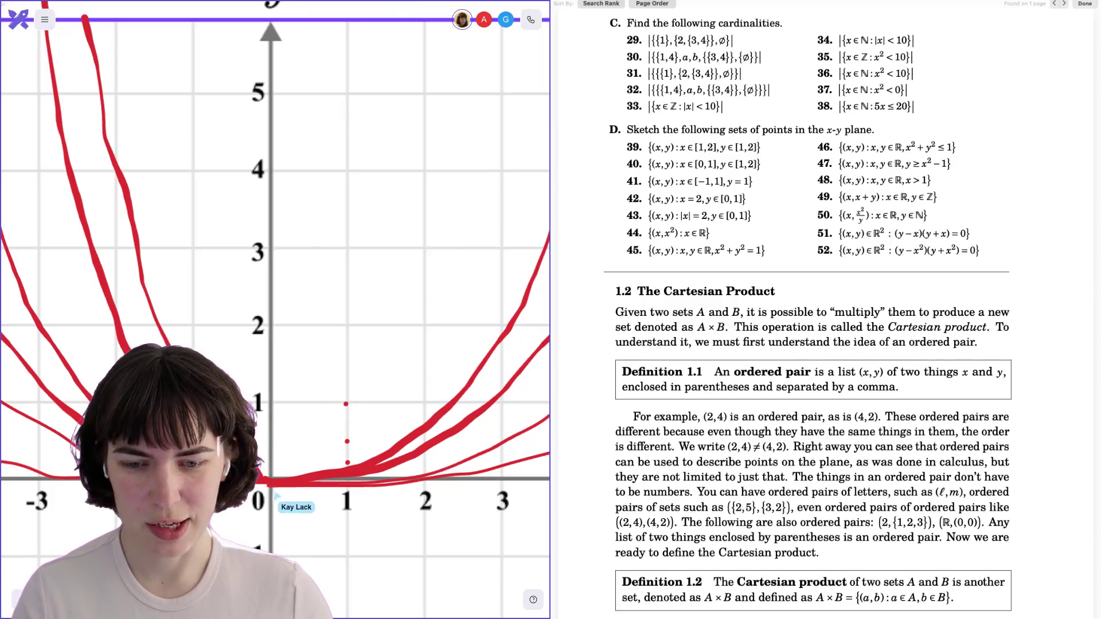
{"action": "left_click_drag", "start_coordinate": [263, 481], "coordinate": [295, 476]}
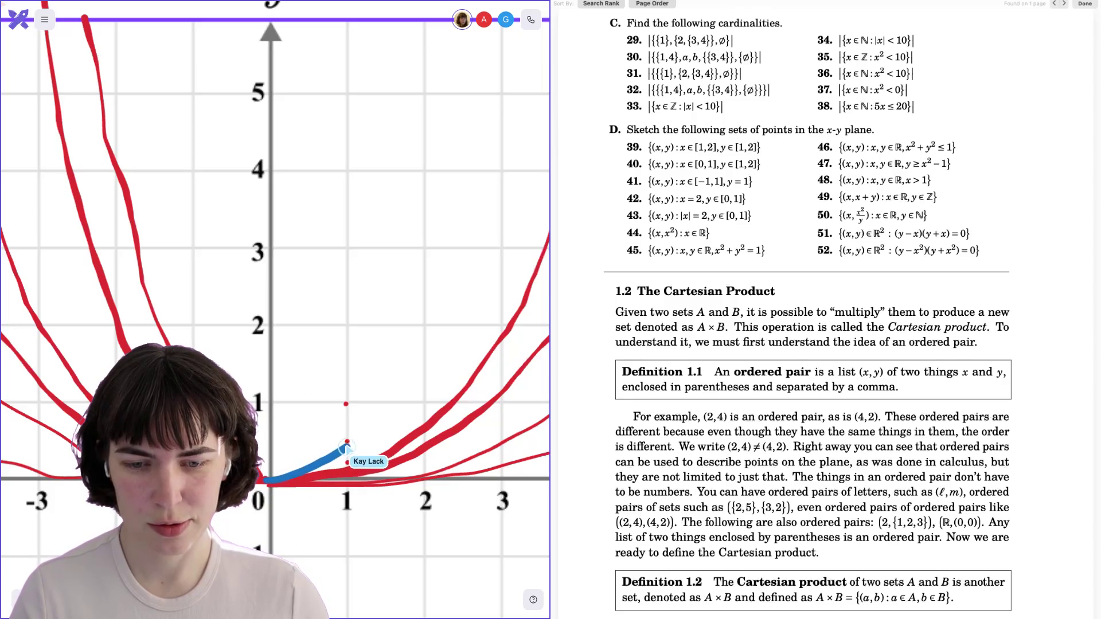
Trace the curve's path from the origin with the laser, then draw a blue curve rising from the origin.
{"action": "mouse_move", "coordinate": [287, 477]}
{"action": "left_mouse_down"}
{"action": "mouse_move", "coordinate": [323, 461]}
{"action": "mouse_move", "coordinate": [373, 408]}
{"action": "left_mouse_up"}
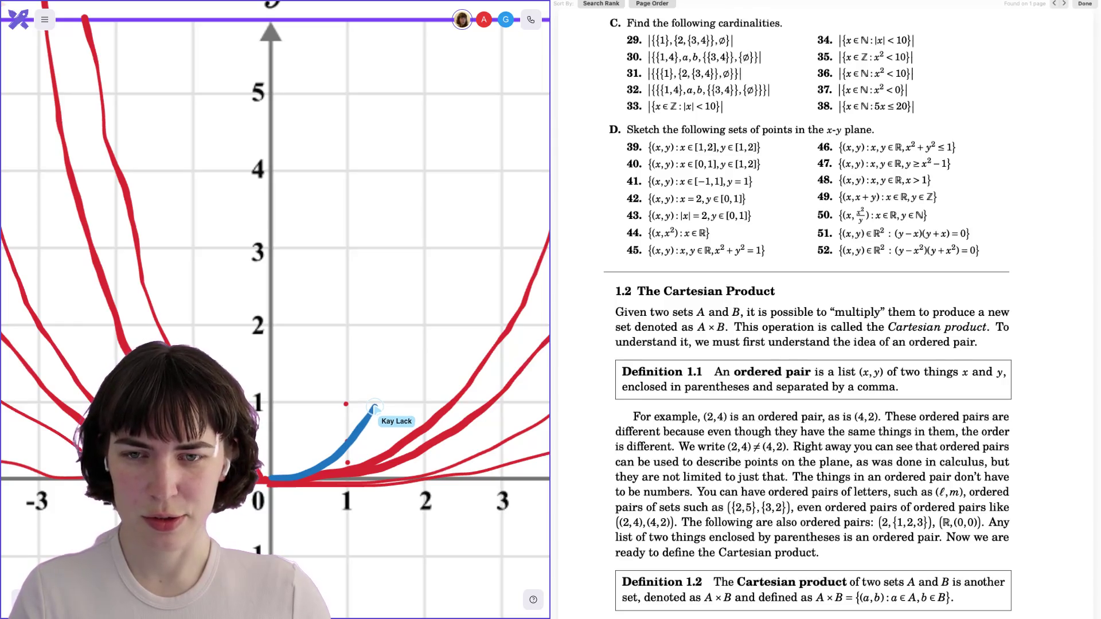
{"action": "left_click_drag", "start_coordinate": [374, 408], "coordinate": [446, 316]}
{"action": "mouse_move", "coordinate": [274, 484]}
{"action": "left_mouse_down"}
{"action": "mouse_move", "coordinate": [333, 465]}
{"action": "mouse_move", "coordinate": [383, 415]}
{"action": "mouse_move", "coordinate": [422, 344]}
{"action": "mouse_move", "coordinate": [497, 172]}
{"action": "mouse_move", "coordinate": [529, 7]}
{"action": "left_mouse_up"}
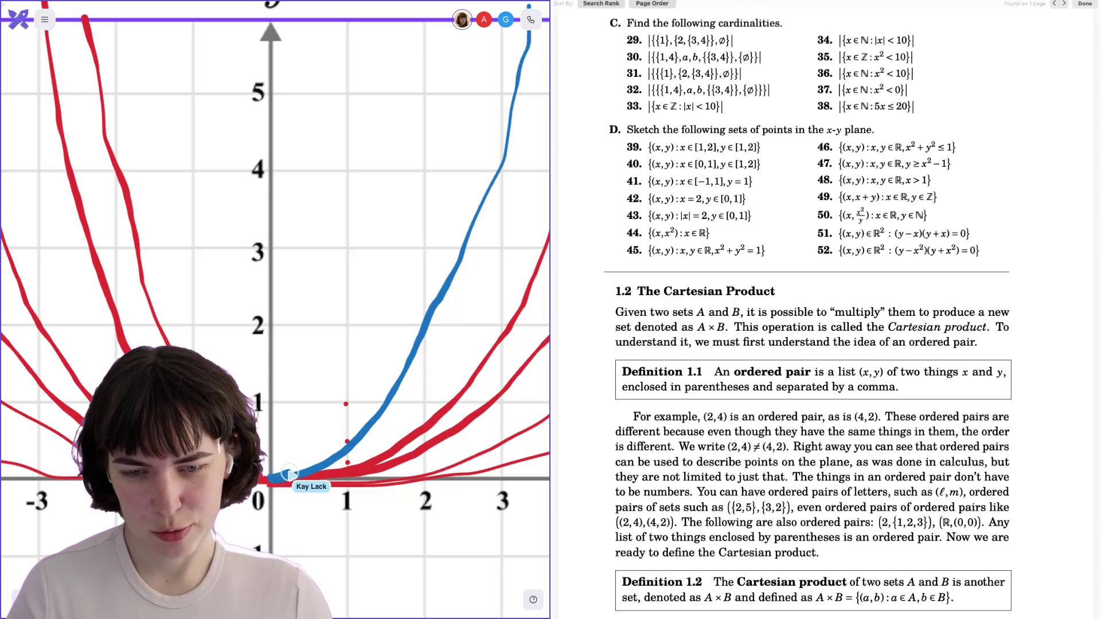
{"action": "mouse_move", "coordinate": [272, 479]}
{"action": "left_mouse_down"}
{"action": "mouse_move", "coordinate": [313, 453]}
{"action": "mouse_move", "coordinate": [379, 344]}
{"action": "mouse_move", "coordinate": [417, 234]}
{"action": "mouse_move", "coordinate": [445, 2]}
{"action": "left_mouse_up"}
{"action": "scroll", "coordinate": [390, 341], "scroll_direction": "down", "scroll_amount": 3}
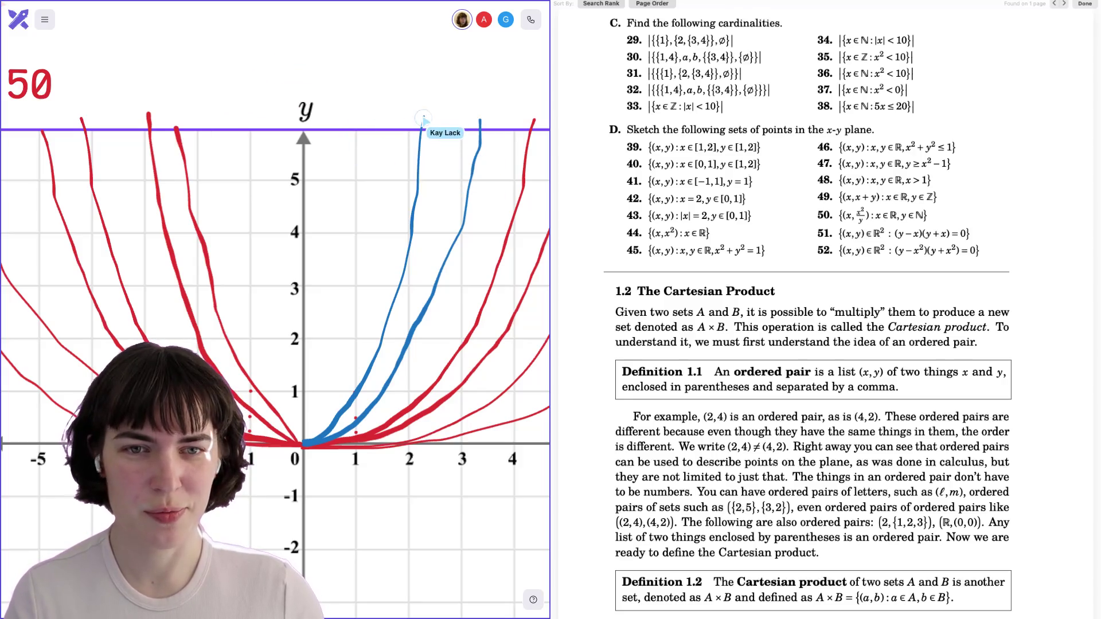
Place a mirrored copy of the blue curve on the left side of the y-axis.
{"action": "left_click", "coordinate": [421, 133]}
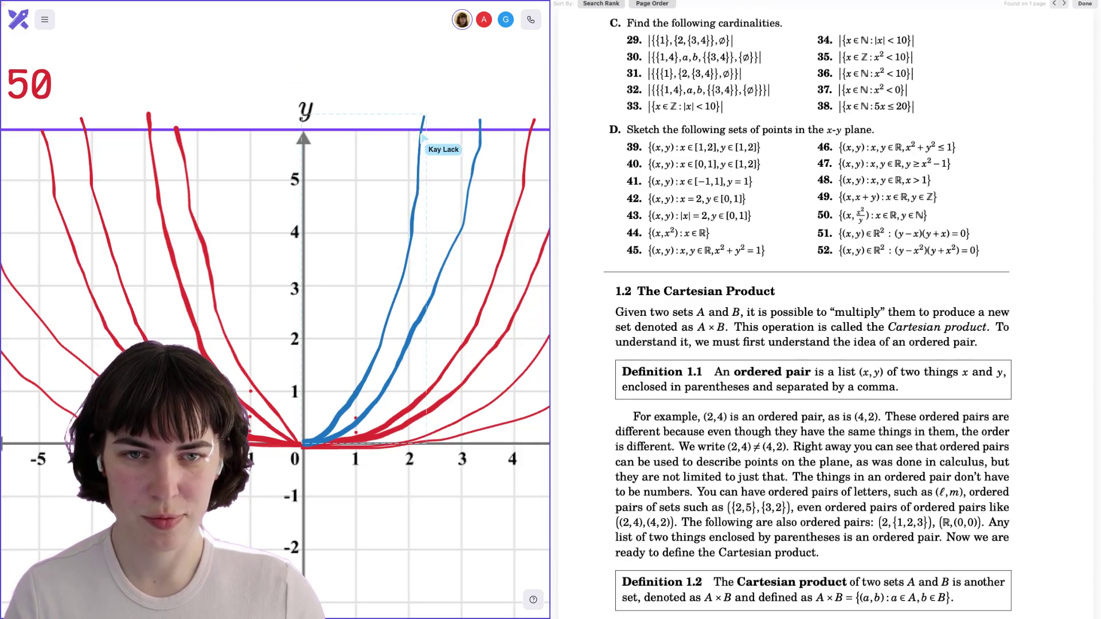
{"action": "mouse_move", "coordinate": [486, 133]}
{"action": "left_mouse_down"}
{"action": "mouse_move", "coordinate": [256, 151]}
{"action": "mouse_move", "coordinate": [212, 165]}
{"action": "mouse_move", "coordinate": [186, 132]}
{"action": "left_mouse_up"}
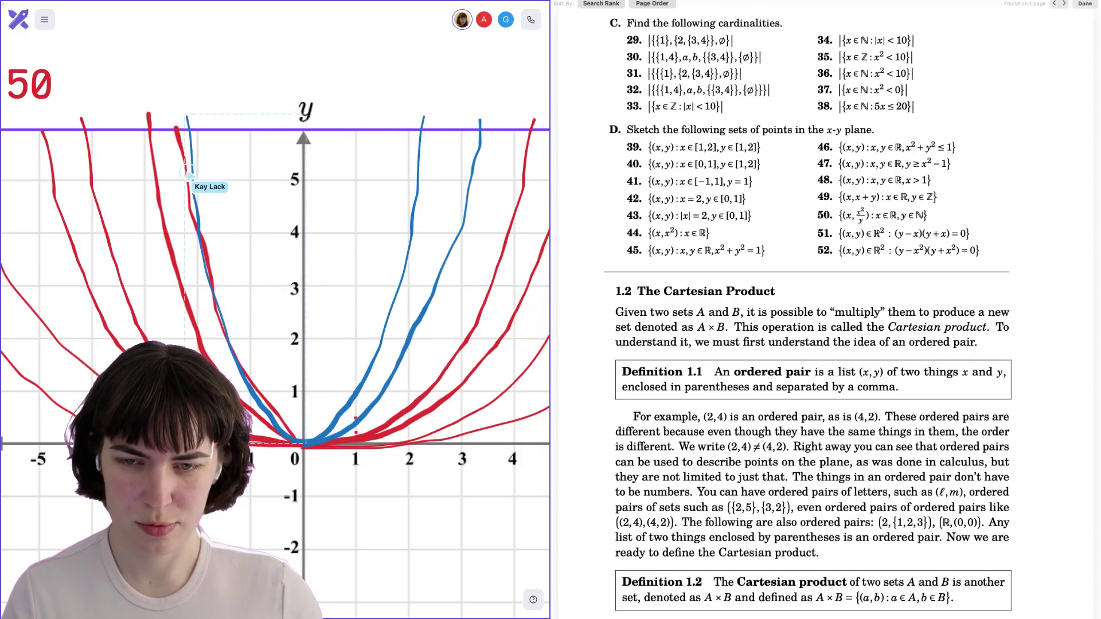
{"action": "left_click", "coordinate": [180, 141]}
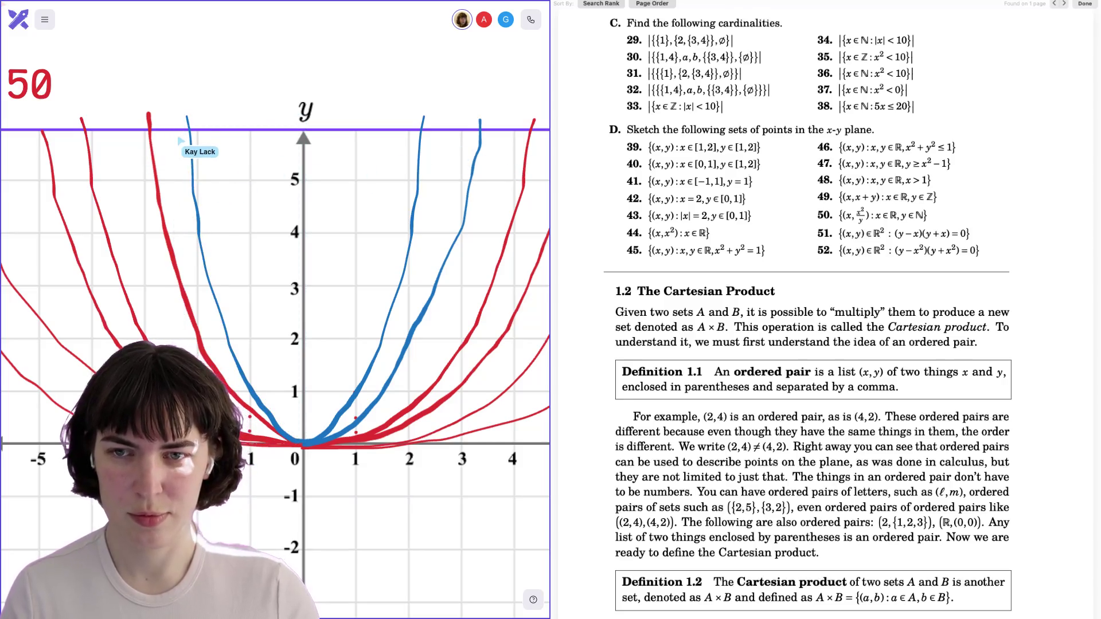
Erase the thick red curve on the left and make the right blue curve bolder.
{"action": "left_click", "coordinate": [152, 122]}
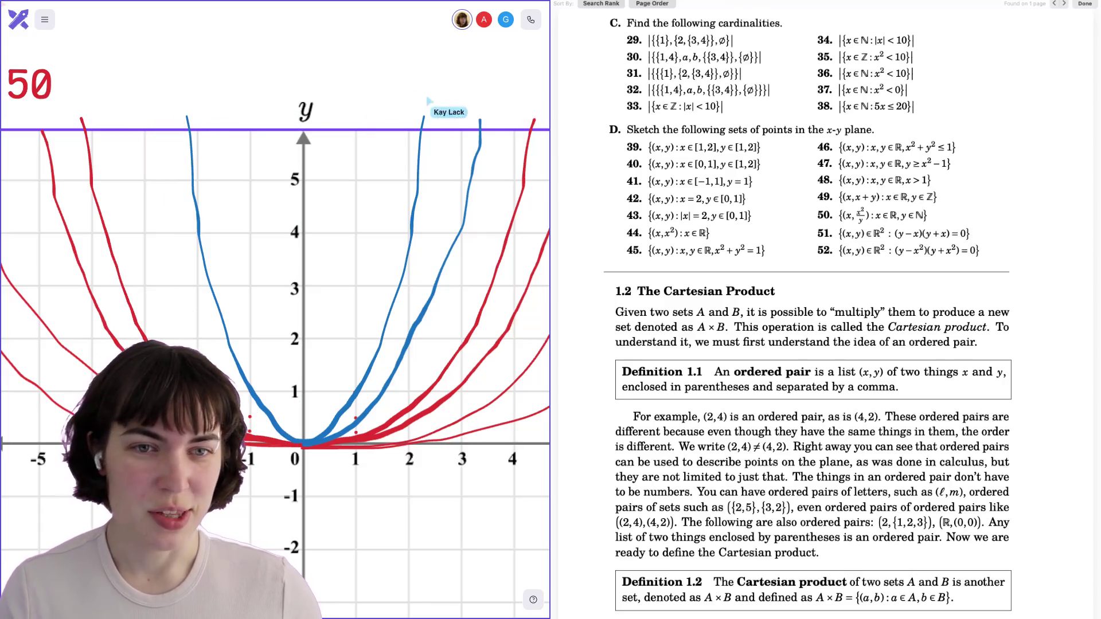
{"action": "left_click", "coordinate": [480, 148]}
{"action": "key", "text": "ctrl+d"}
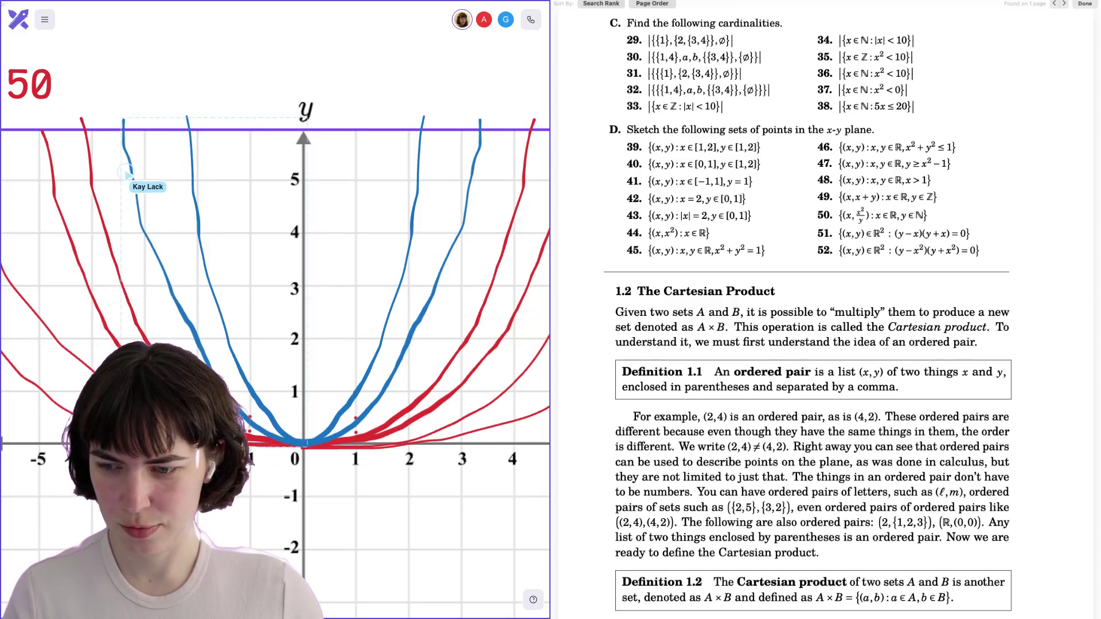
{"action": "scroll", "coordinate": [364, 139], "scroll_direction": "down", "scroll_amount": 5}
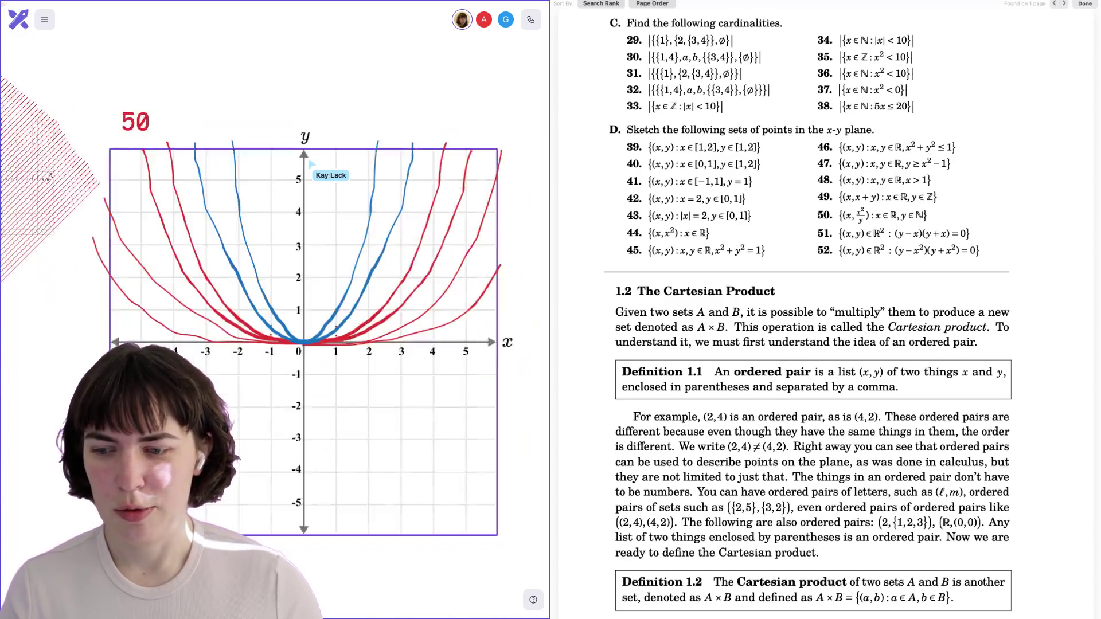
Pan the canvas over to the blank grid frame labelled 51.
{"action": "scroll", "coordinate": [246, 252], "scroll_direction": "right", "scroll_amount": 2}
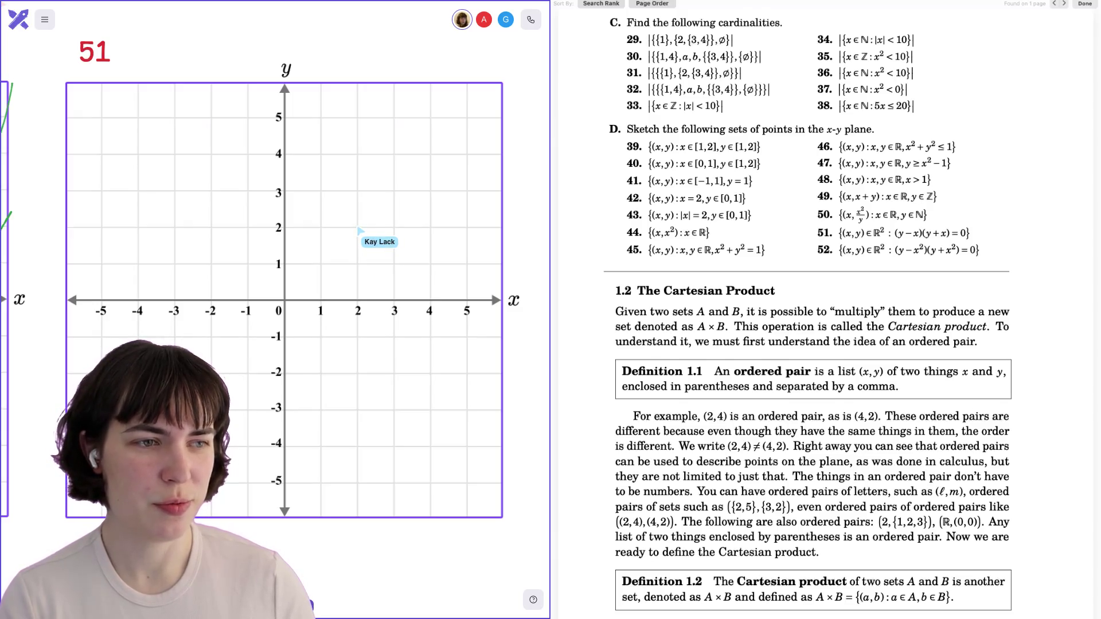
Mark red points (2,2), (-2,2), (1,1), (-1,1), (0,0), (3,3), (4,4), (5,5) and draw a line from the origin through them.
{"action": "left_click", "coordinate": [357, 227]}
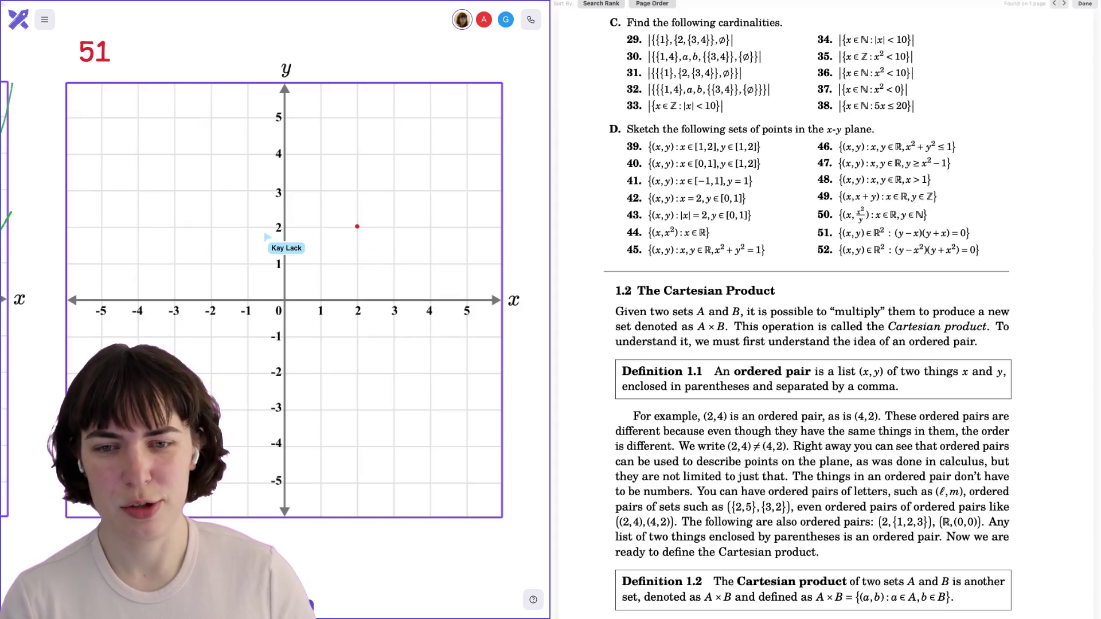
{"action": "left_click", "coordinate": [211, 227]}
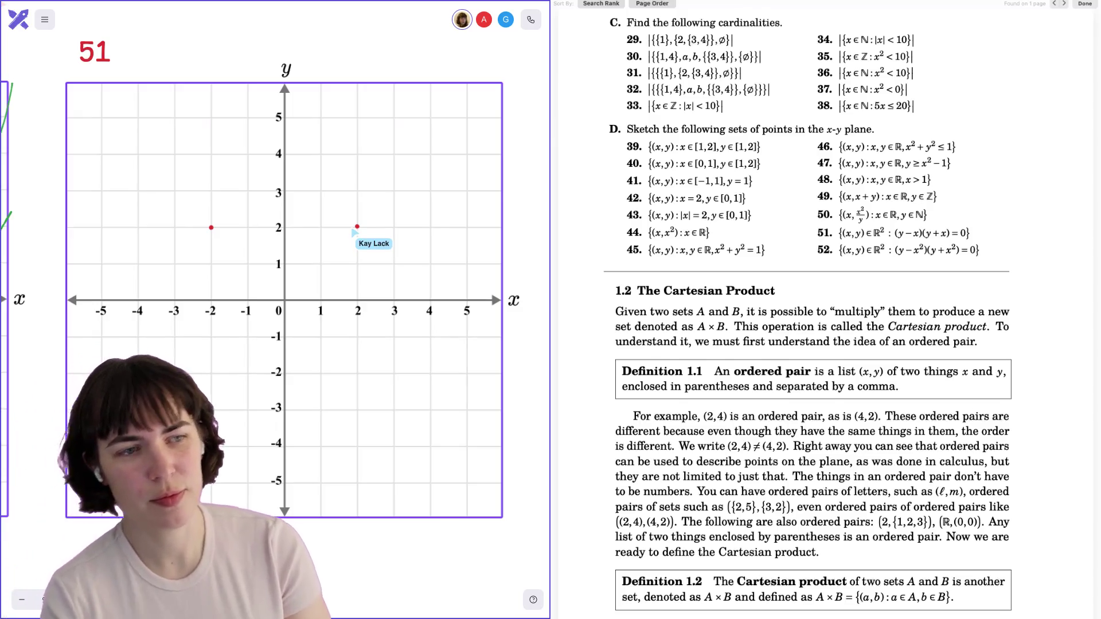
{"action": "left_click", "coordinate": [321, 265]}
{"action": "left_click", "coordinate": [248, 265]}
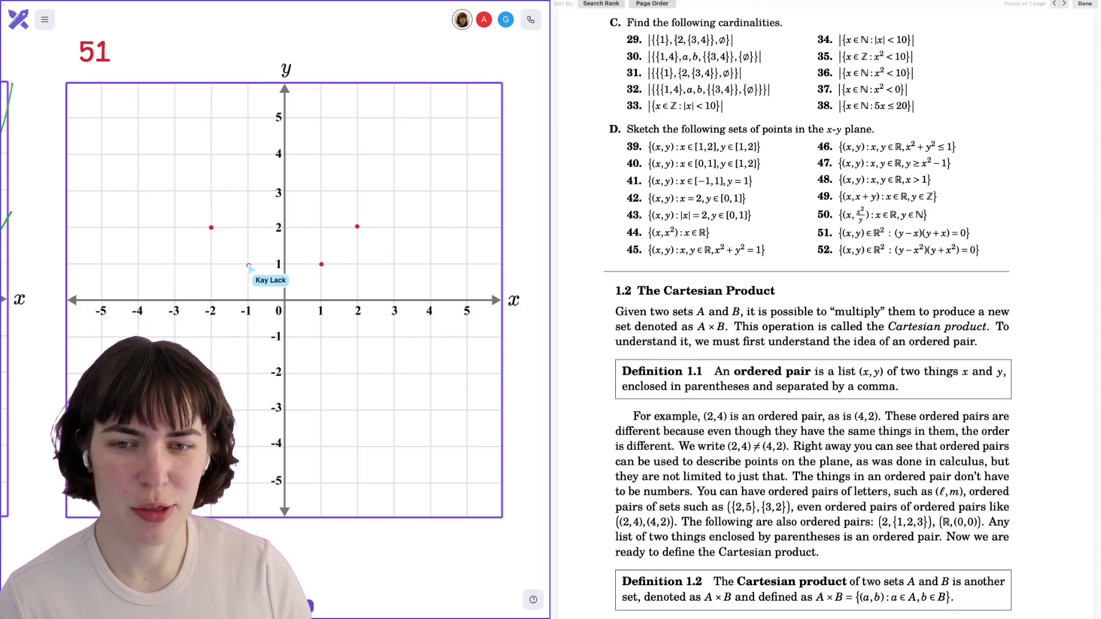
{"action": "left_click", "coordinate": [249, 266]}
{"action": "left_click", "coordinate": [249, 266]}
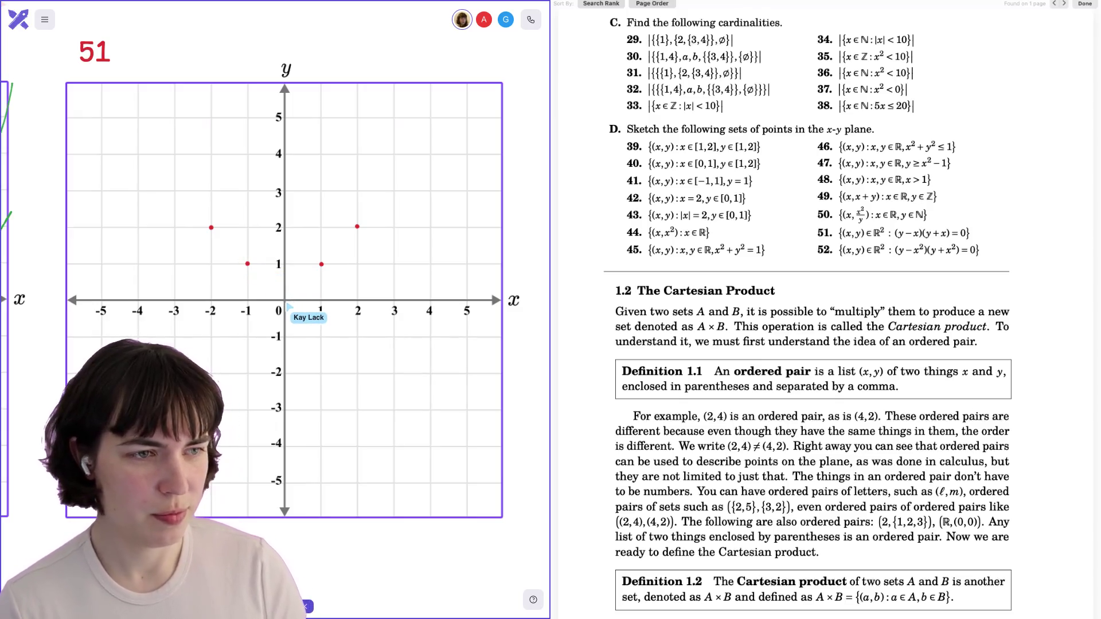
{"action": "left_click", "coordinate": [285, 300]}
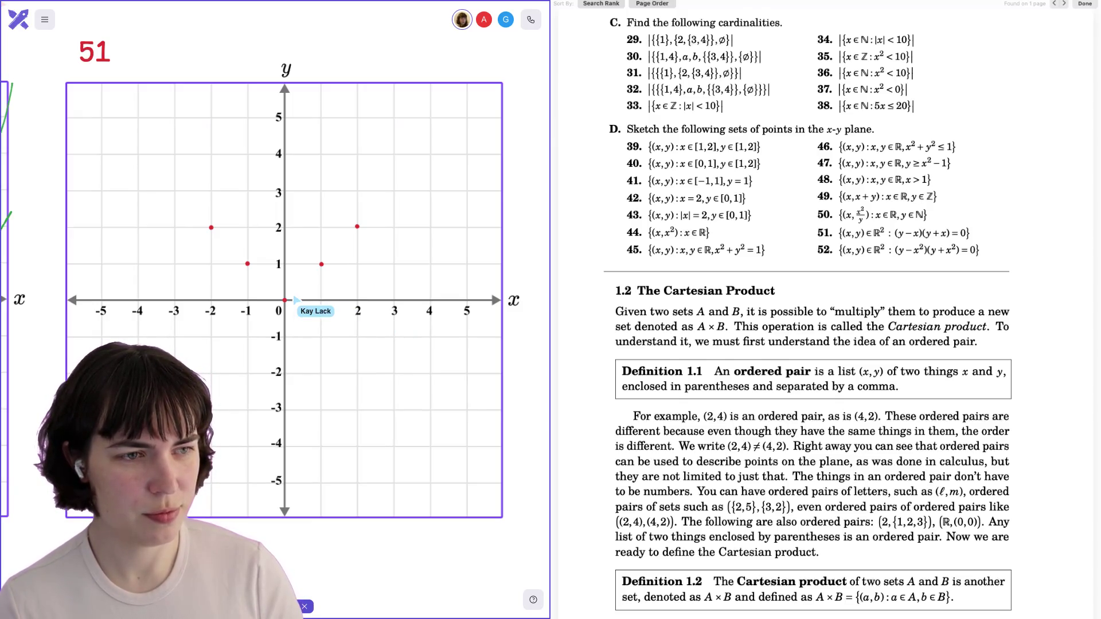
{"action": "left_click", "coordinate": [392, 192]}
{"action": "left_click", "coordinate": [431, 153]}
{"action": "left_click", "coordinate": [467, 119]}
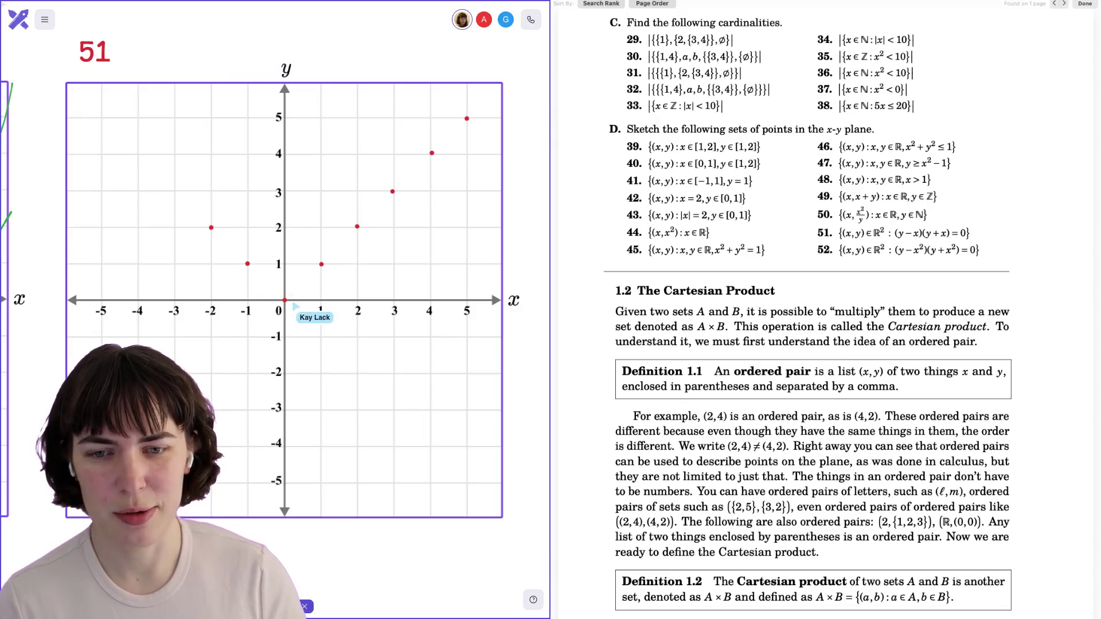
{"action": "left_click_drag", "start_coordinate": [286, 300], "coordinate": [484, 110]}
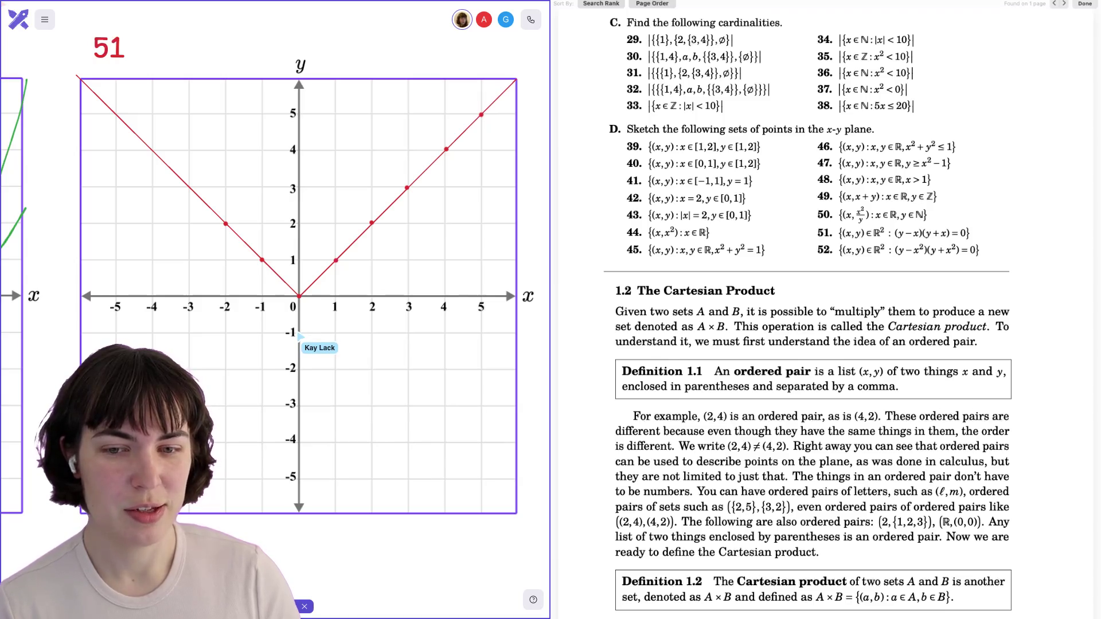
Add red dots at (-1,-1) and (-2,-2) and extend y=x from the origin into the lower left.
{"action": "left_click", "coordinate": [263, 333]}
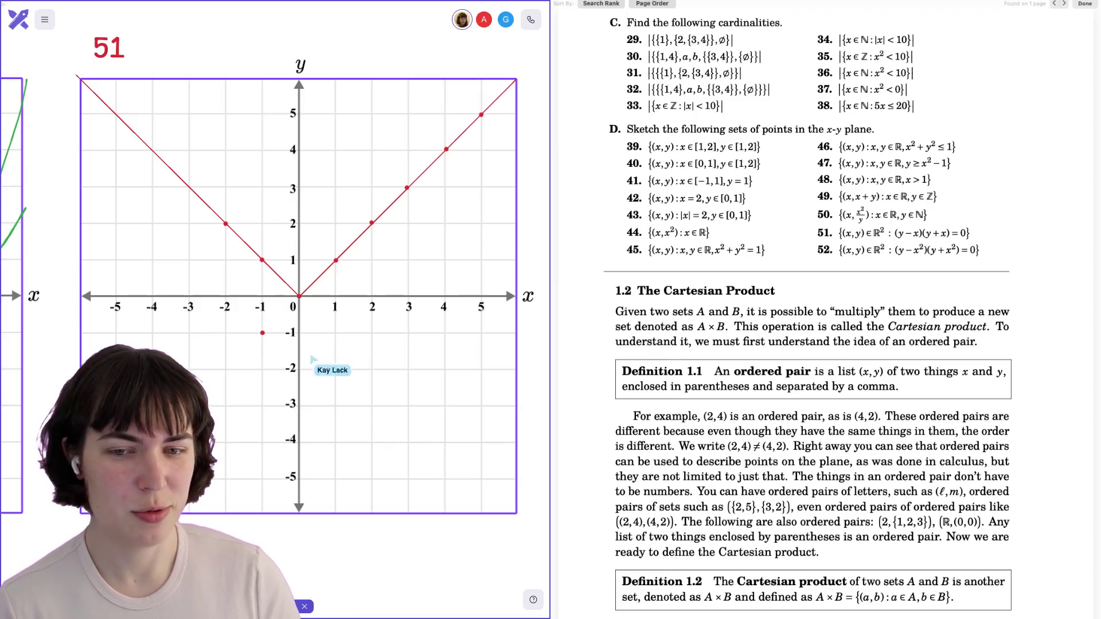
{"action": "left_click", "coordinate": [226, 370]}
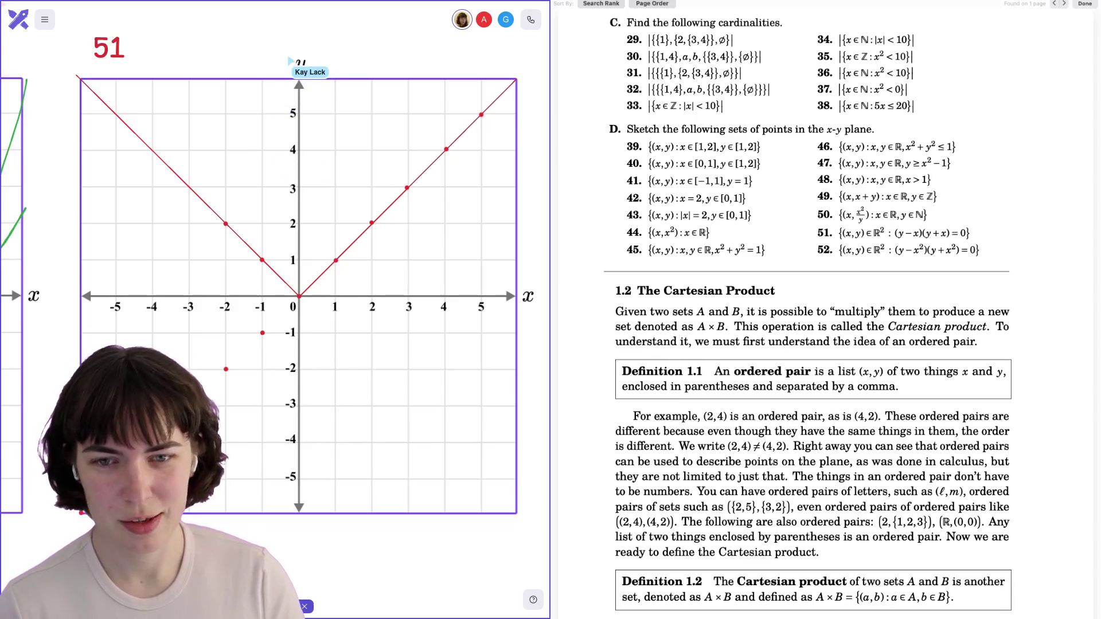
{"action": "left_click_drag", "start_coordinate": [300, 296], "coordinate": [189, 407]}
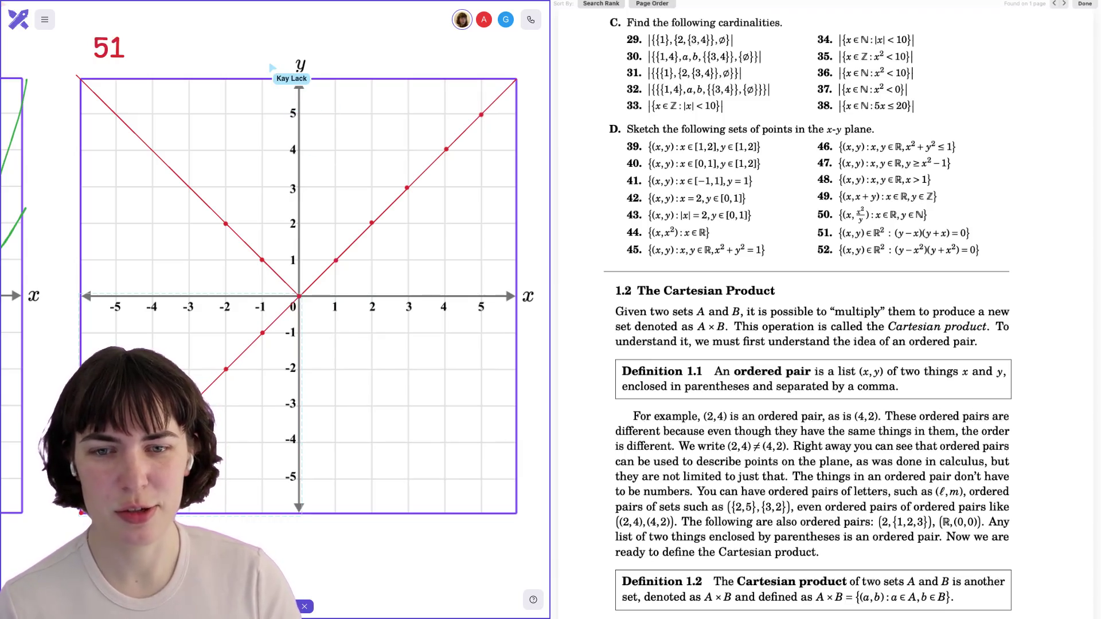
Draw the red line y=-x from the origin to the grid's bottom-right corner.
{"action": "left_click_drag", "start_coordinate": [299, 296], "coordinate": [516, 509]}
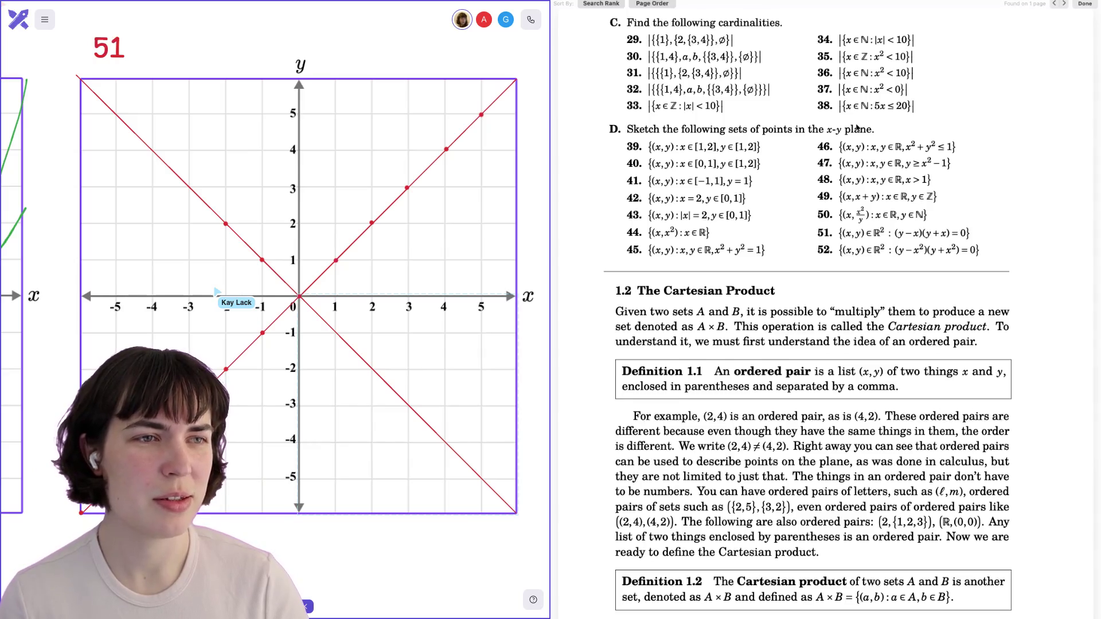
Scroll the PDF to page 8 and highlight exercises 51 and 52.
{"action": "scroll", "coordinate": [857, 127], "scroll_direction": "up", "scroll_amount": 1}
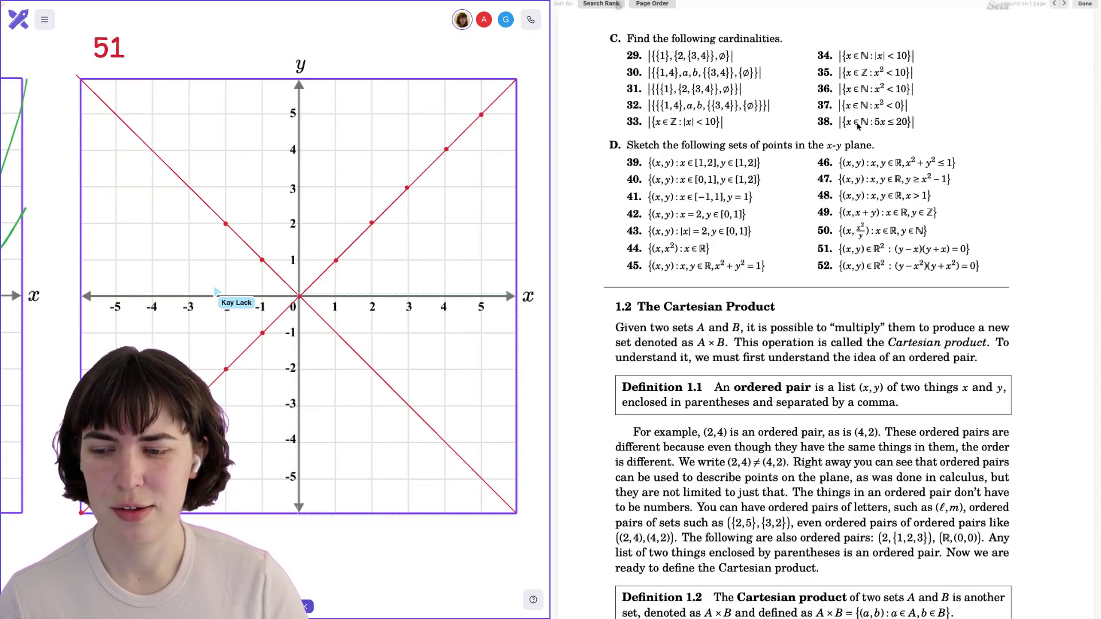
{"action": "scroll", "coordinate": [858, 126], "scroll_direction": "up", "scroll_amount": 5}
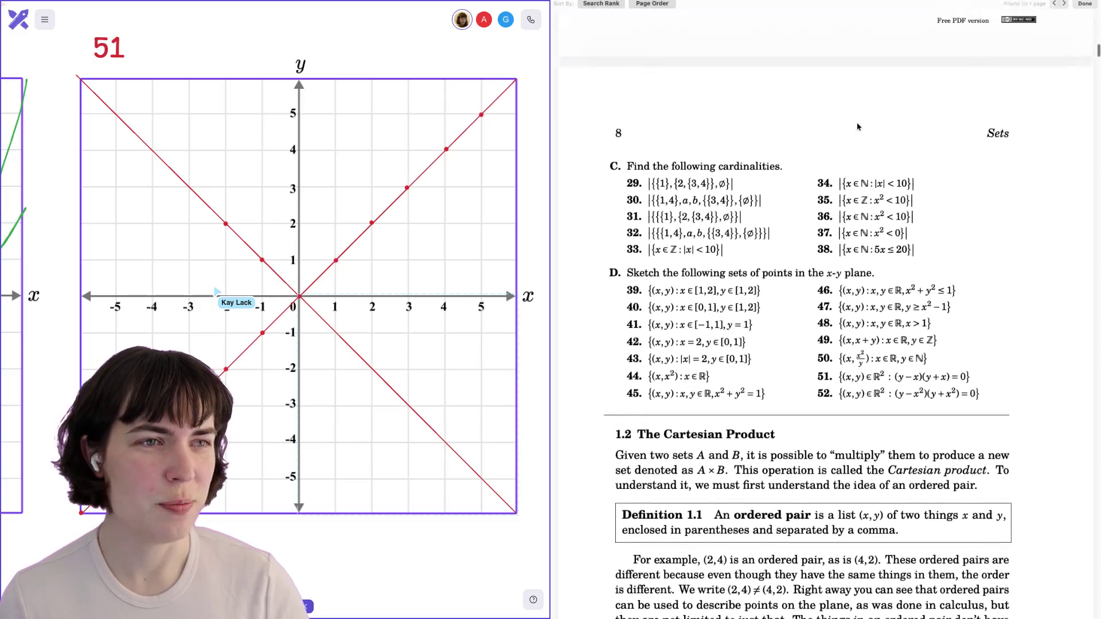
{"action": "scroll", "coordinate": [858, 127], "scroll_direction": "up", "scroll_amount": 4}
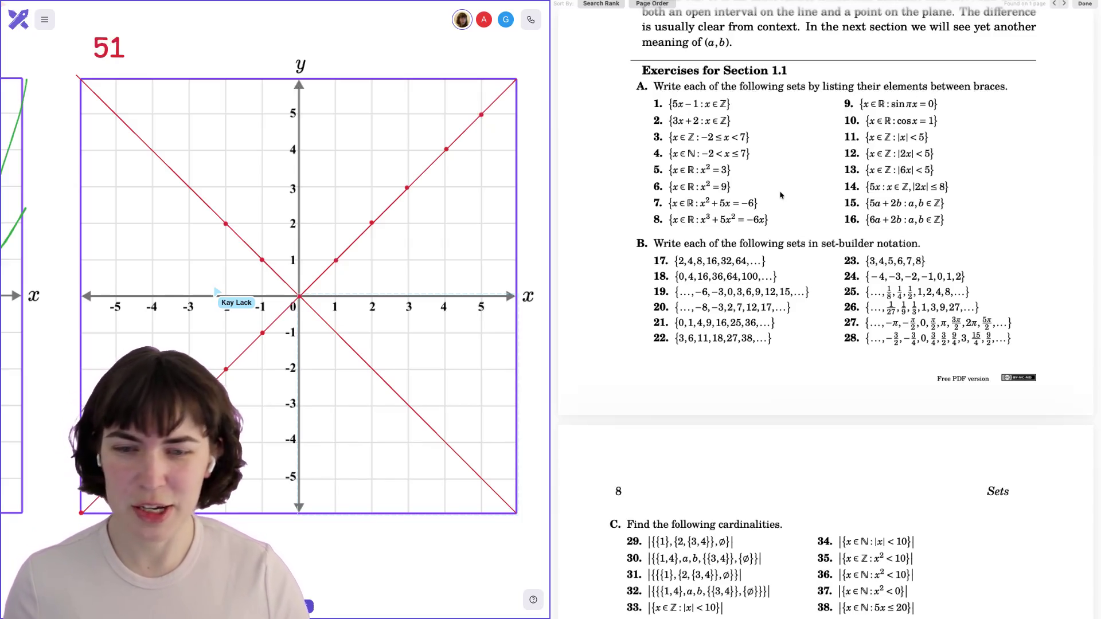
{"action": "scroll", "coordinate": [835, 389], "scroll_direction": "down", "scroll_amount": 7}
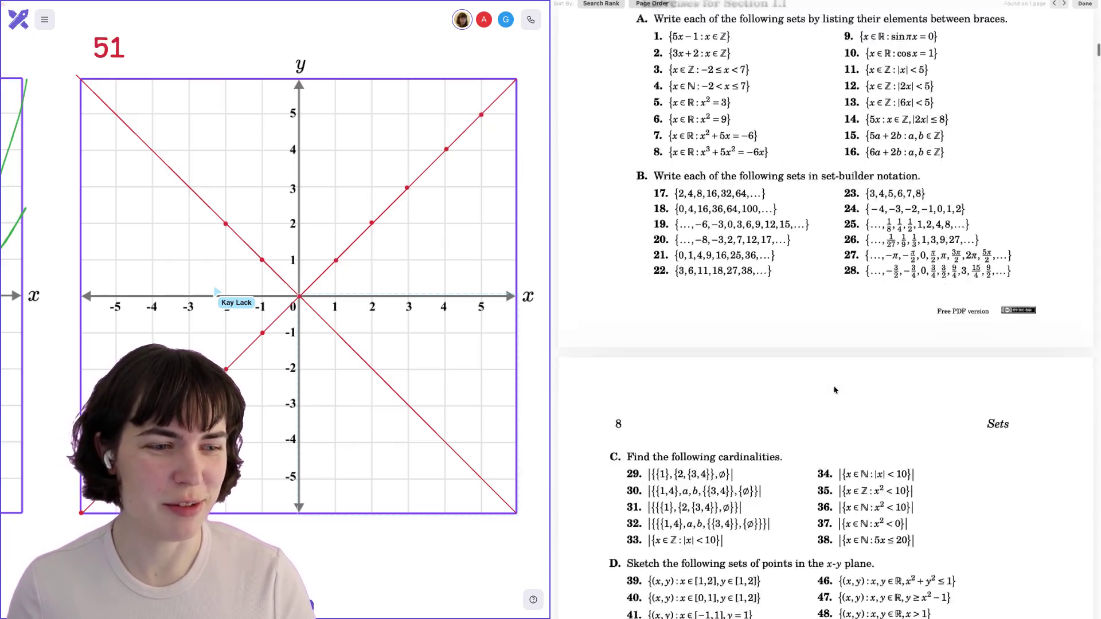
{"action": "scroll", "coordinate": [835, 389], "scroll_direction": "down", "scroll_amount": 2}
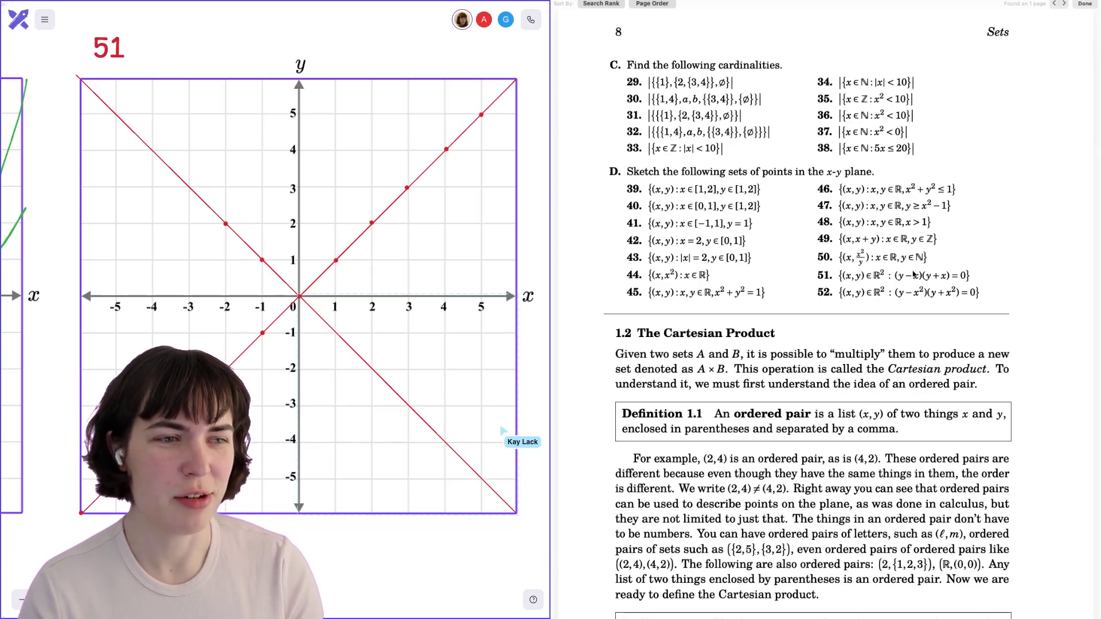
{"action": "left_click_drag", "start_coordinate": [852, 273], "coordinate": [975, 294]}
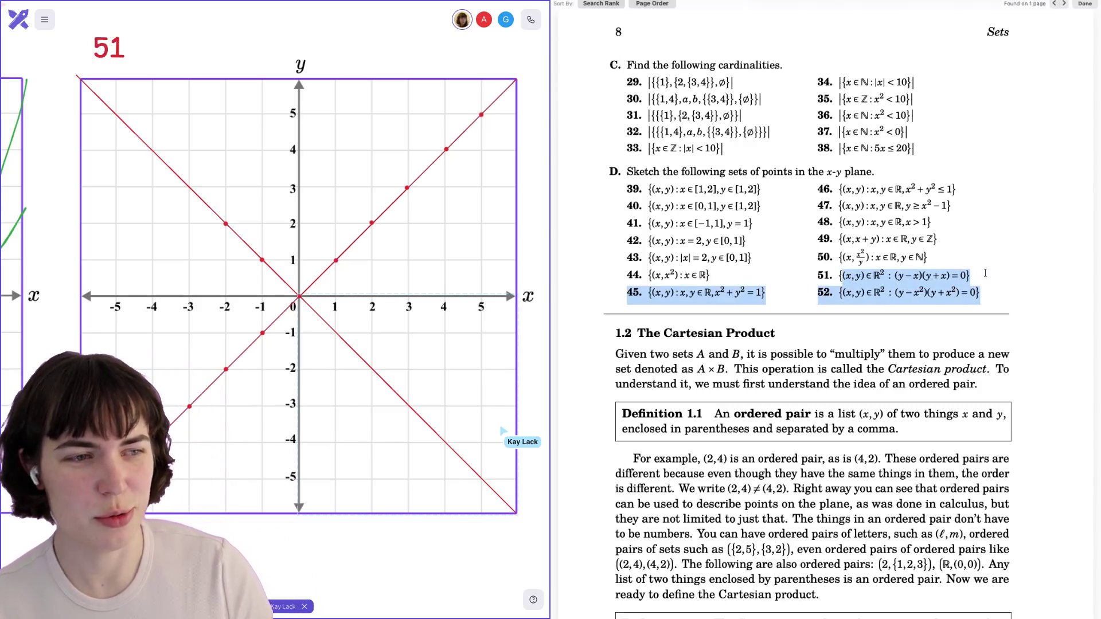
Clear the text highlight on exercises 51–52 in the PDF.
{"action": "left_click", "coordinate": [973, 277]}
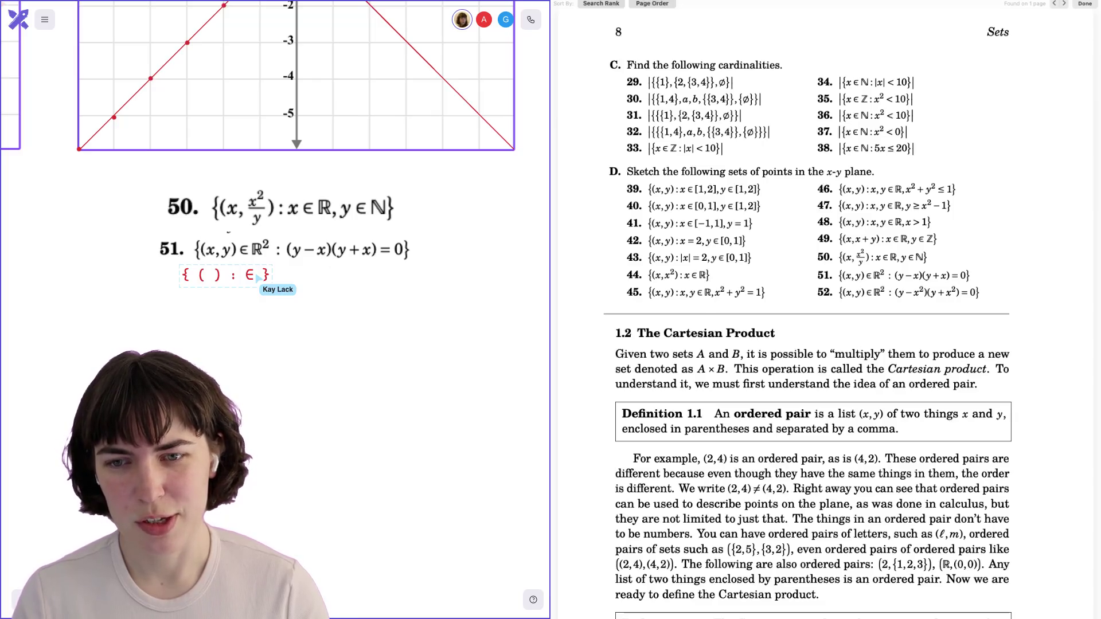
{"action": "type", "text": "{ () : ∈ }"}
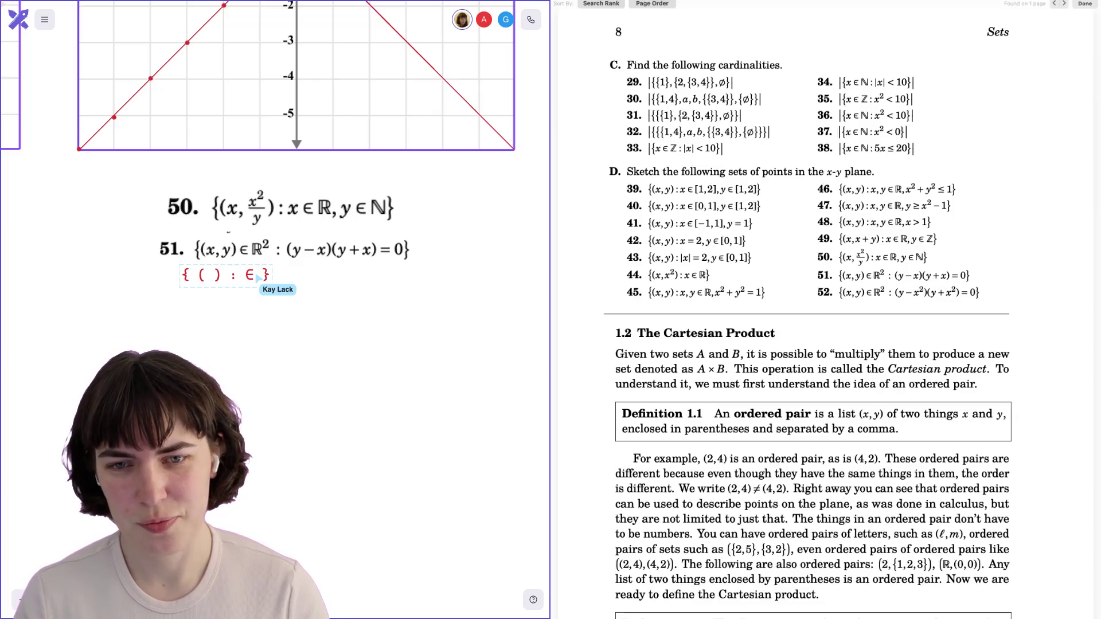
Fill the empty parentheses of the red answer with x,y, then pan to view the graph.
{"action": "key", "text": "BackSpace"}
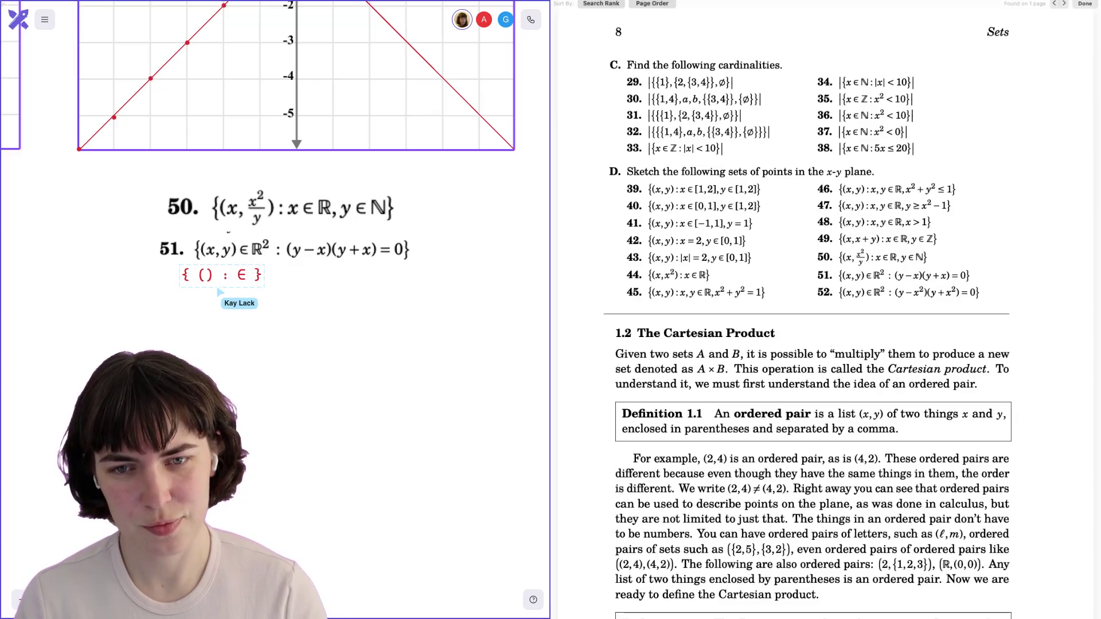
{"action": "type", "text": "x,y"}
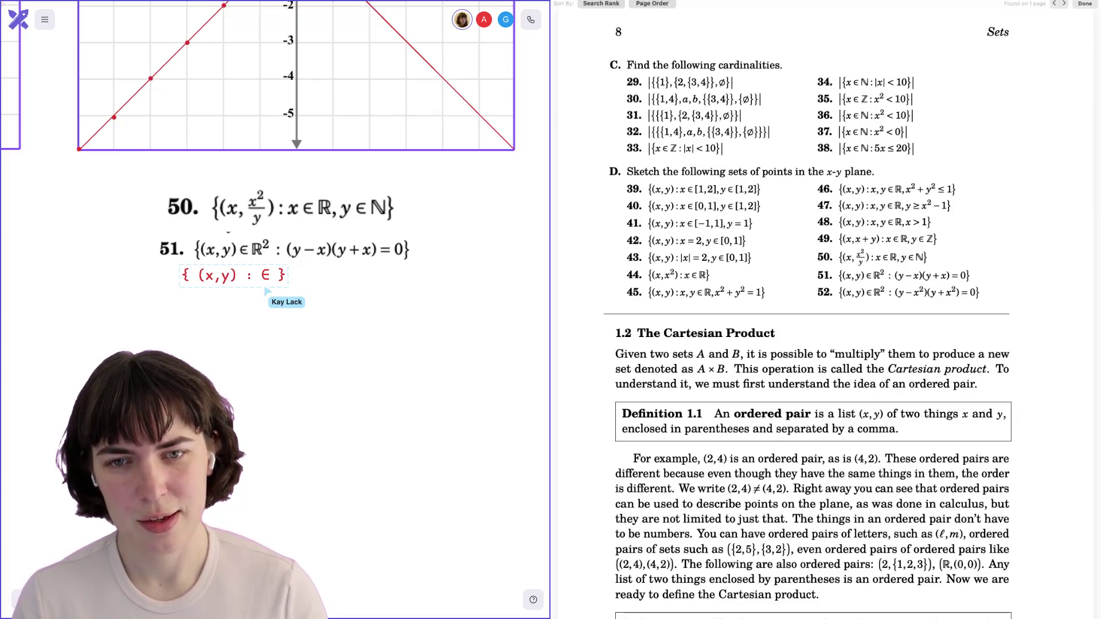
{"action": "scroll", "coordinate": [317, 292], "scroll_direction": "up", "scroll_amount": 5}
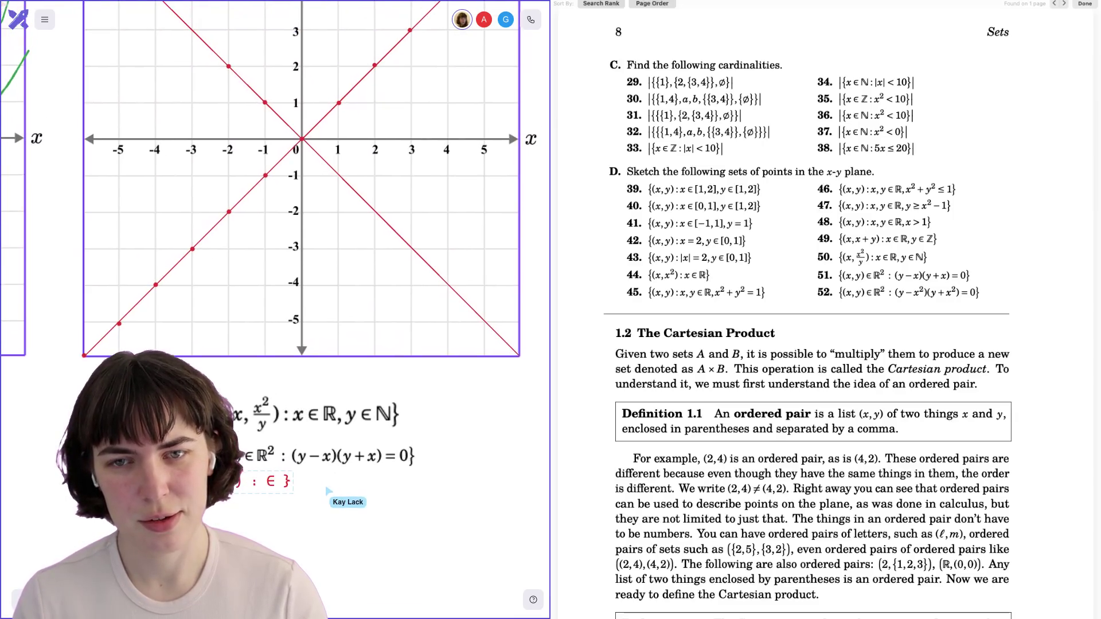
{"action": "scroll", "coordinate": [275, 253], "scroll_direction": "up", "scroll_amount": 1}
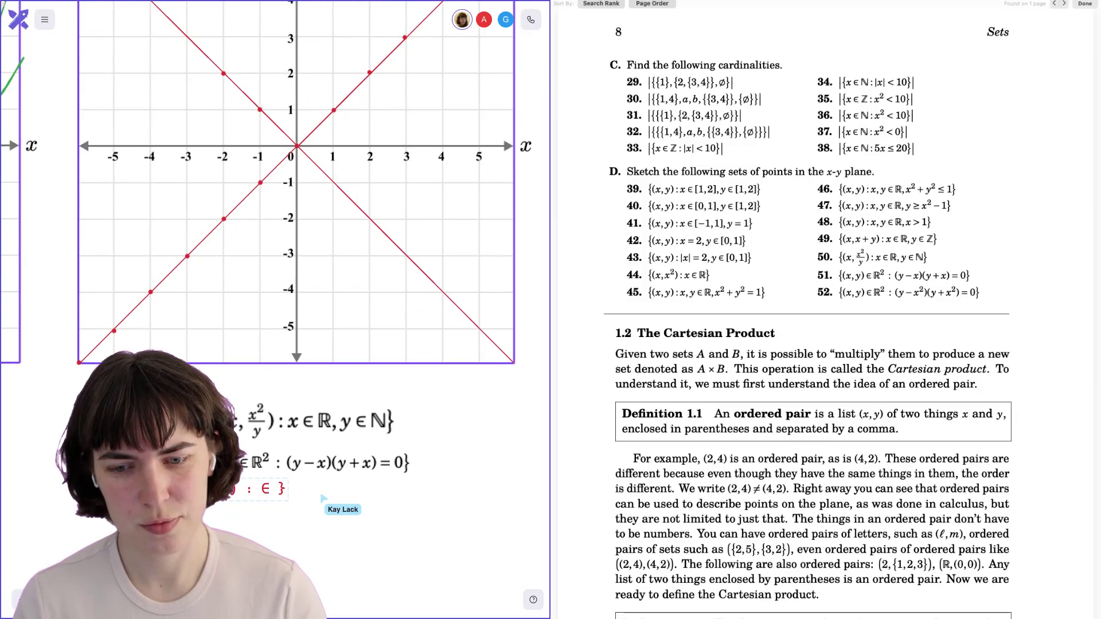
{"action": "scroll", "coordinate": [287, 258], "scroll_direction": "up", "scroll_amount": 2}
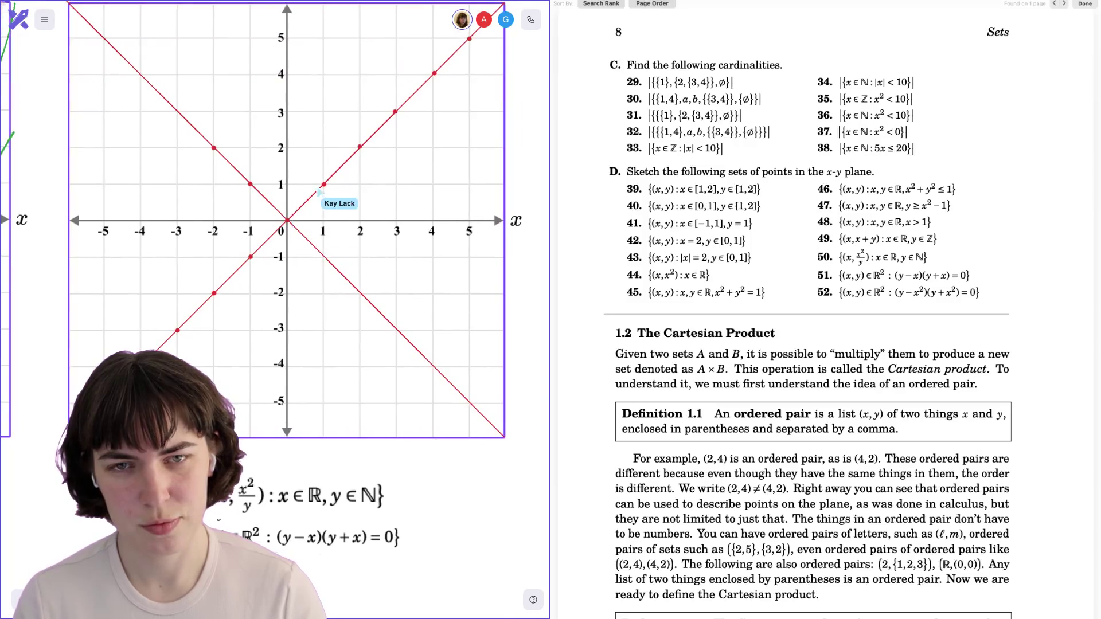
{"action": "scroll", "coordinate": [275, 258], "scroll_direction": "up", "scroll_amount": 2}
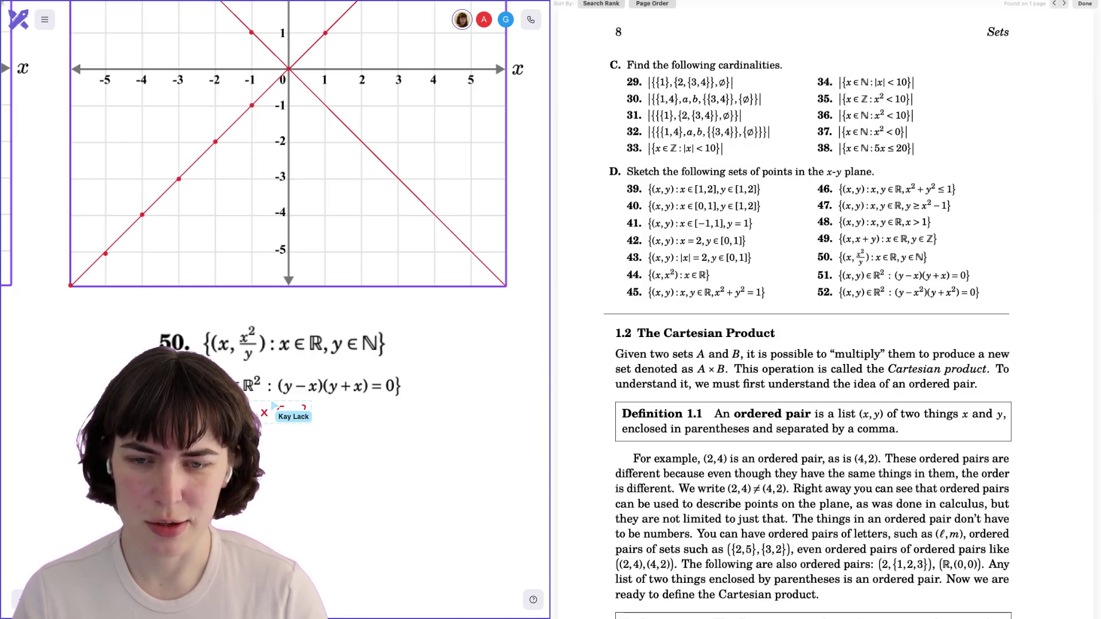
Add x ∈ R, y ∈ [-1, 1] after the colon in exercise 51's red answer.
{"action": "scroll", "coordinate": [263, 309], "scroll_direction": "up", "scroll_amount": 1}
{"action": "scroll", "coordinate": [281, 299], "scroll_direction": "up", "scroll_amount": 4}
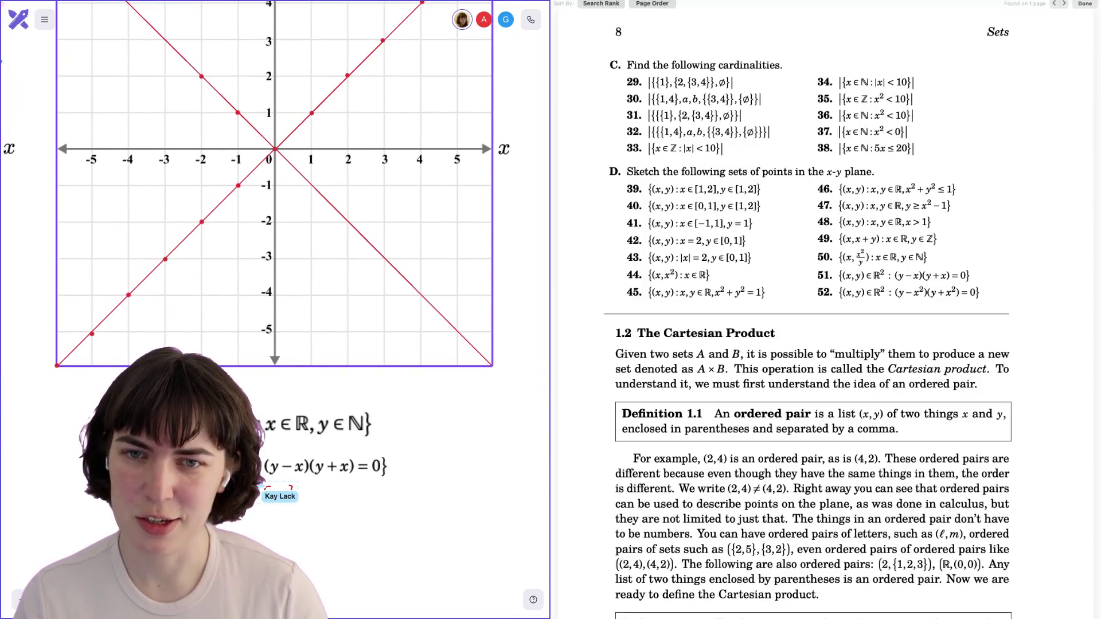
{"action": "scroll", "coordinate": [275, 258], "scroll_direction": "down", "scroll_amount": 5}
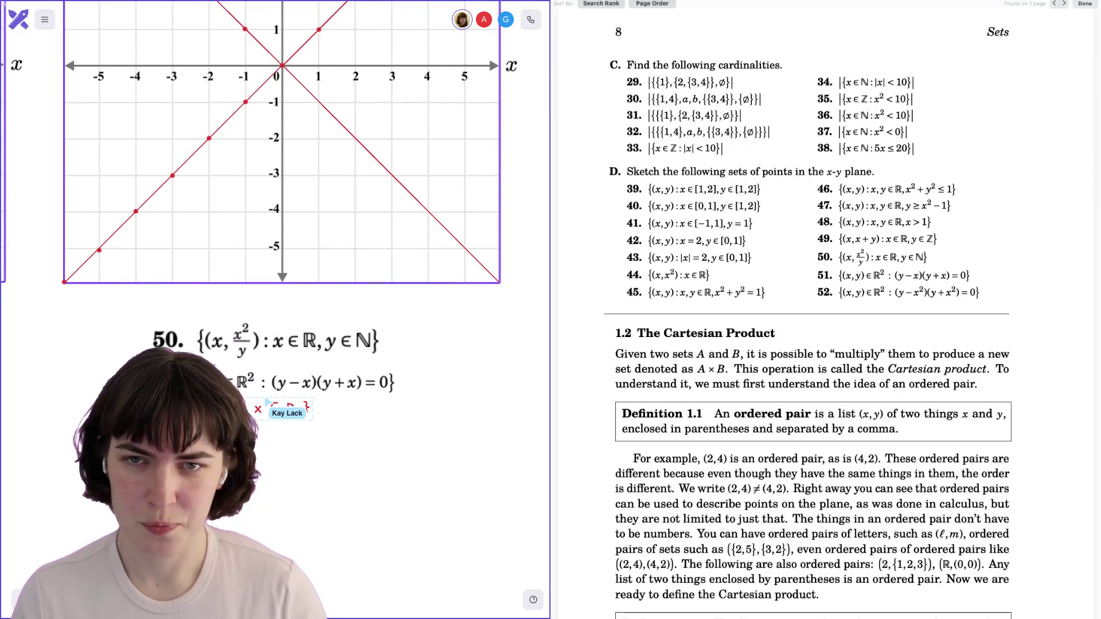
{"action": "scroll", "coordinate": [281, 246], "scroll_direction": "up", "scroll_amount": 6}
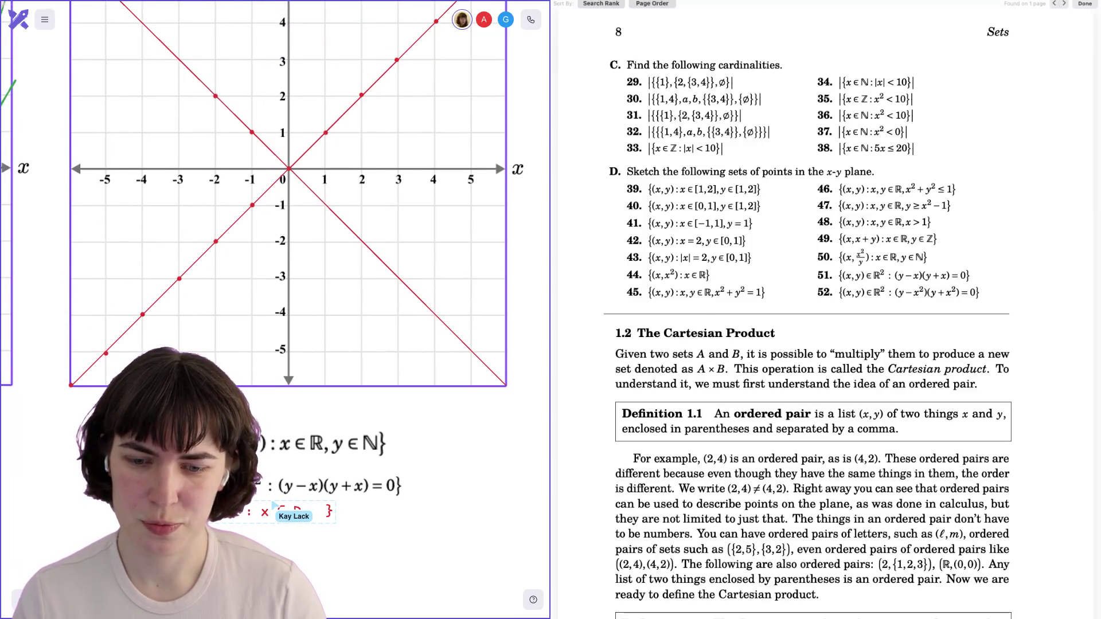
{"action": "scroll", "coordinate": [275, 230], "scroll_direction": "down", "scroll_amount": 6}
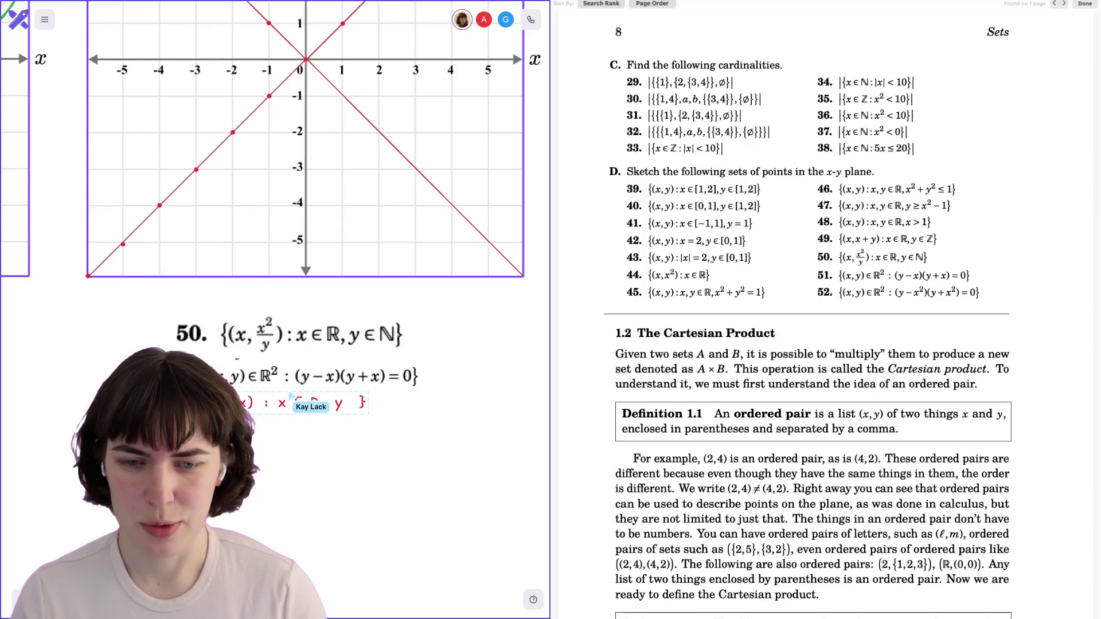
{"action": "type", "text": "elem.chr"}
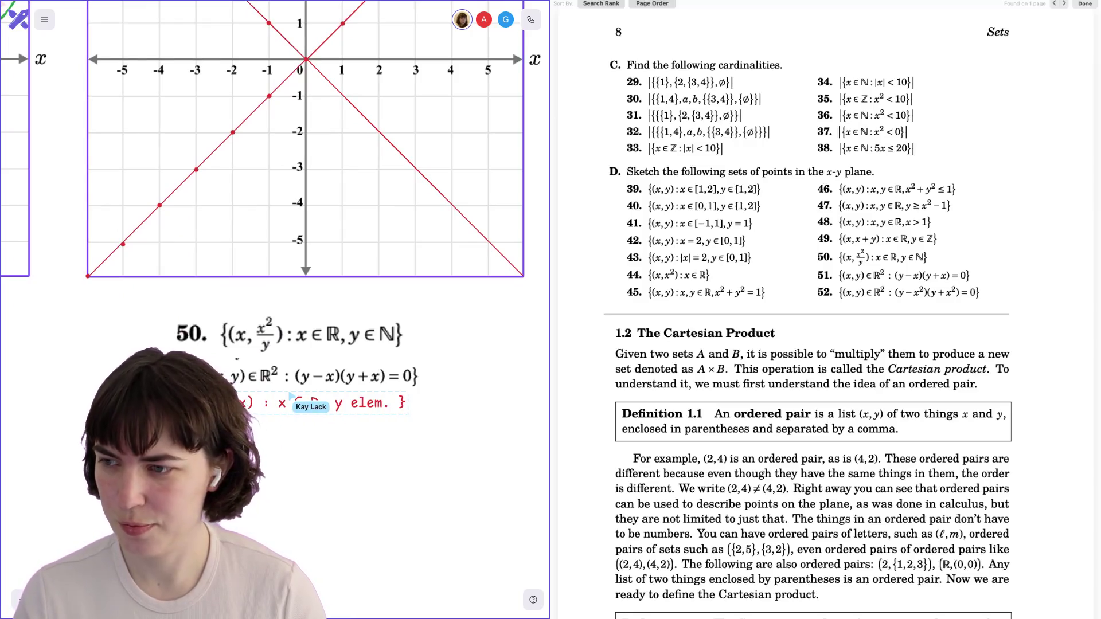
{"action": "scroll", "coordinate": [291, 396], "scroll_direction": "down", "scroll_amount": 8}
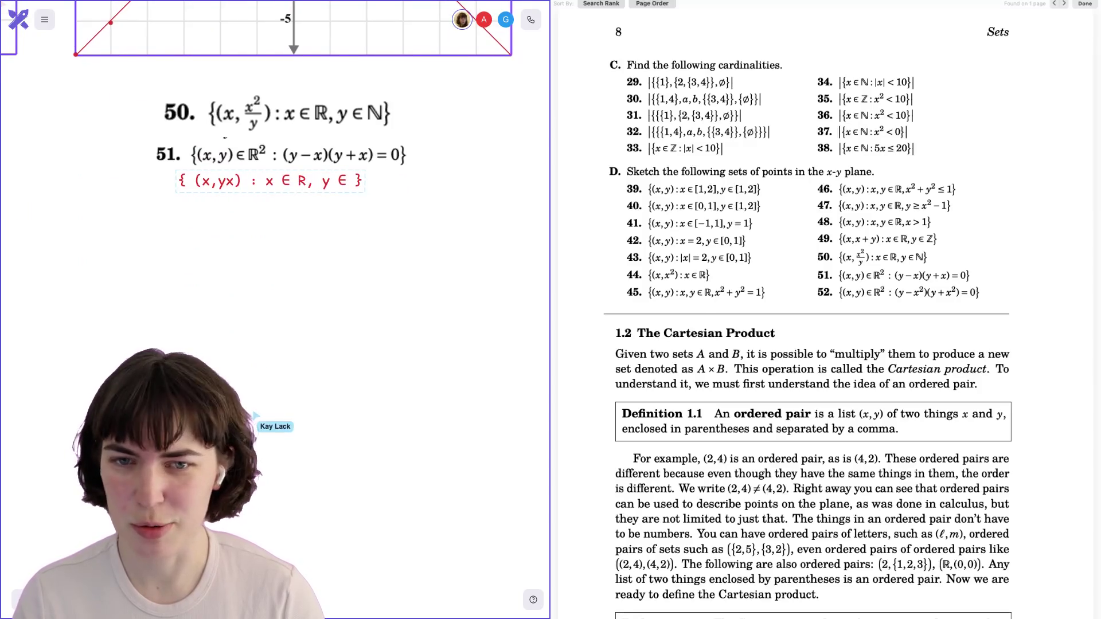
{"action": "type", "text": "["}
{"action": "type", "text": "]"}
{"action": "type", "text": "-1,"}
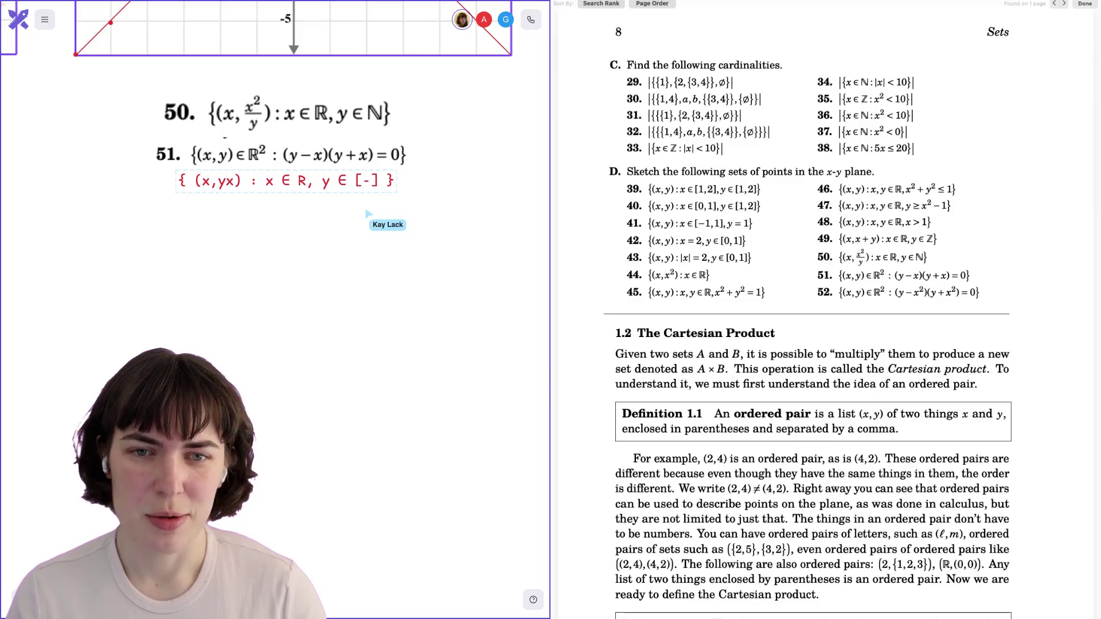
{"action": "type", "text": " 1"}
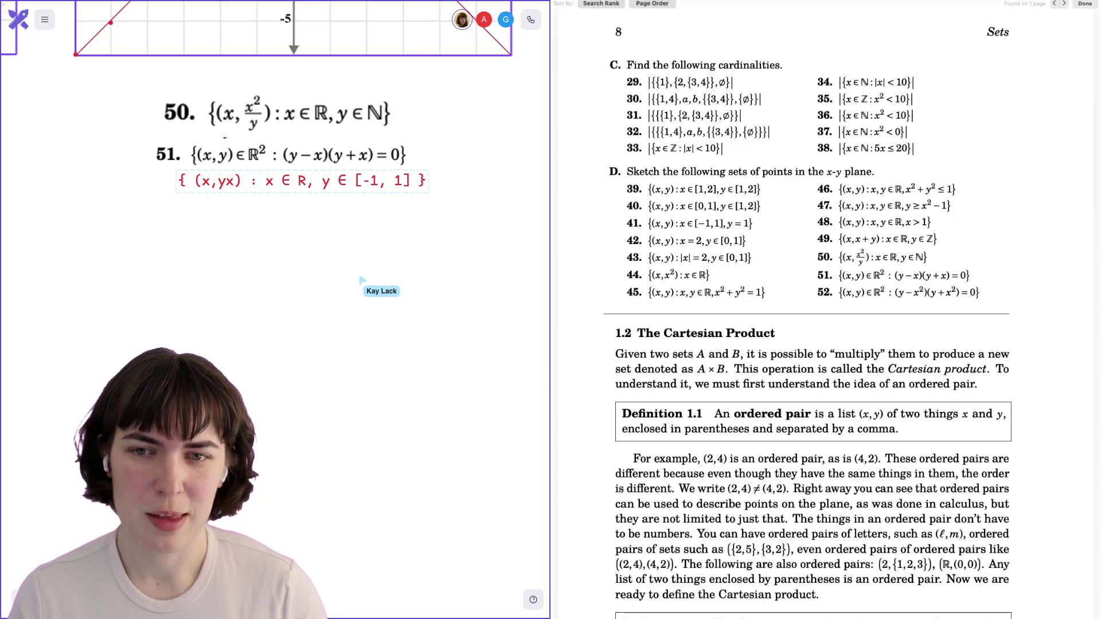
{"action": "scroll", "coordinate": [367, 281], "scroll_direction": "up", "scroll_amount": 2}
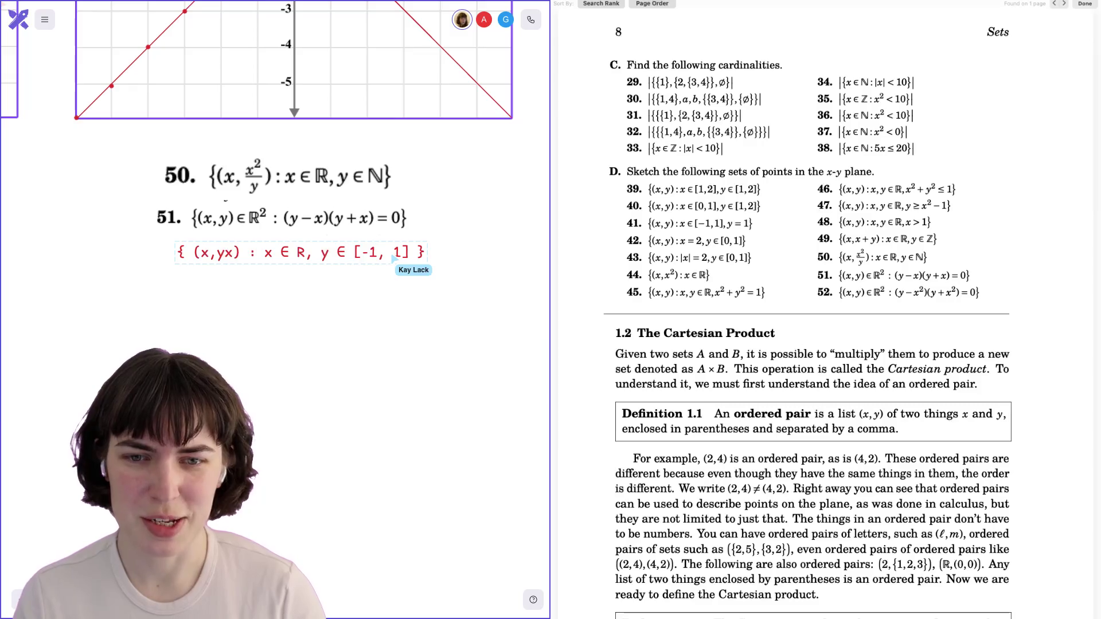
{"action": "scroll", "coordinate": [275, 229], "scroll_direction": "up", "scroll_amount": 5}
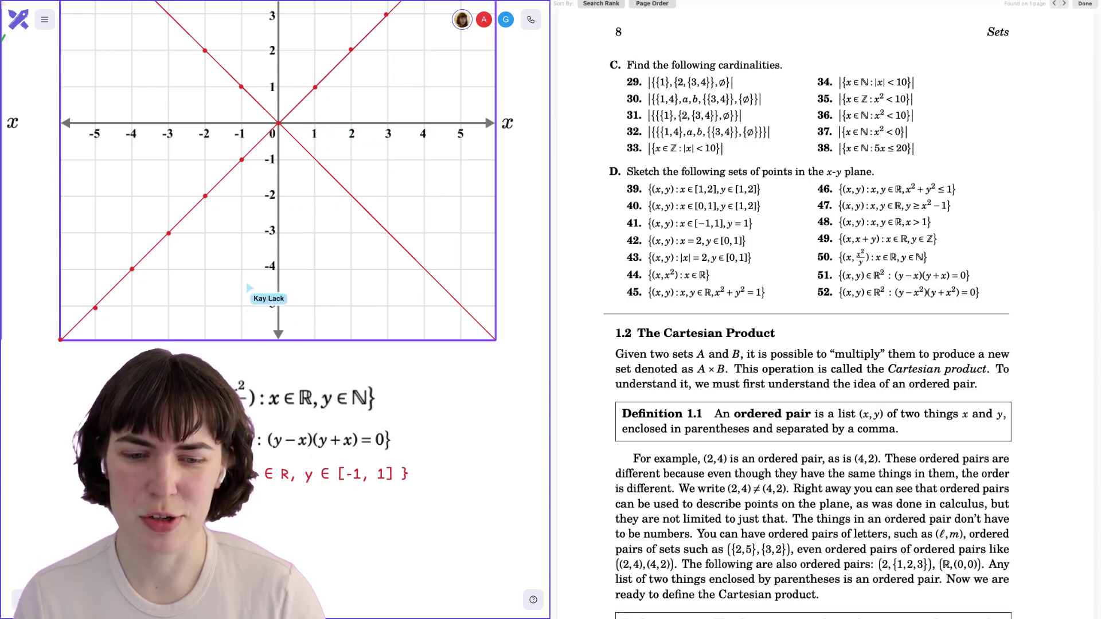
Replace the square brackets around -1, 1 with curly braces so the answer reads y ∈ {-1,1}.
{"action": "key", "text": "BackSpace"}
{"action": "type", "text": "{"}
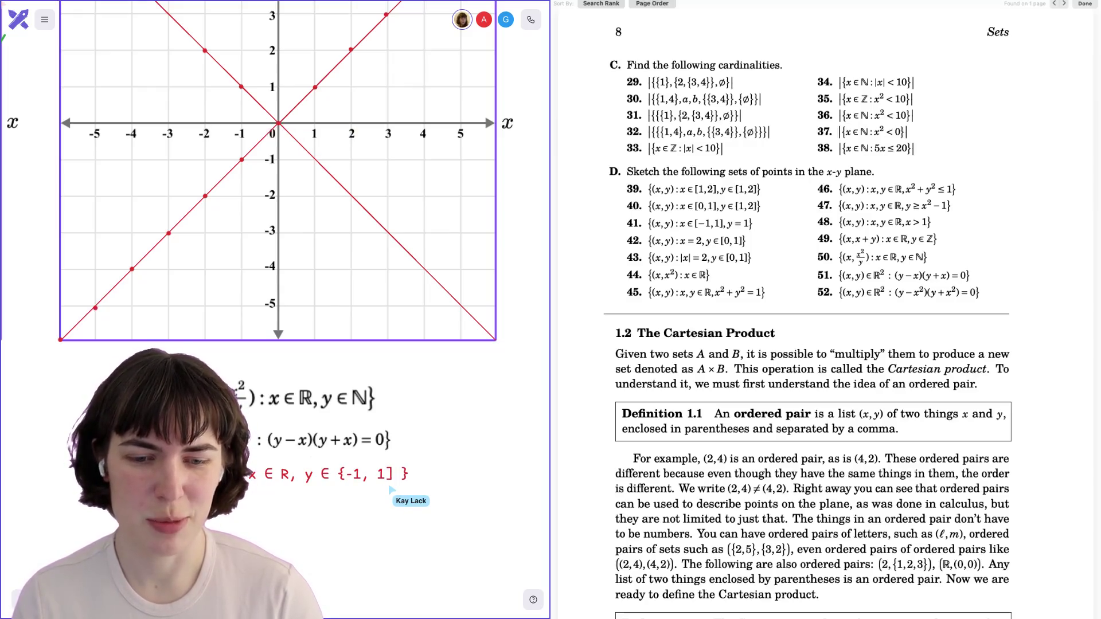
{"action": "key", "text": "BackSpace"}
{"action": "type", "text": "}"}
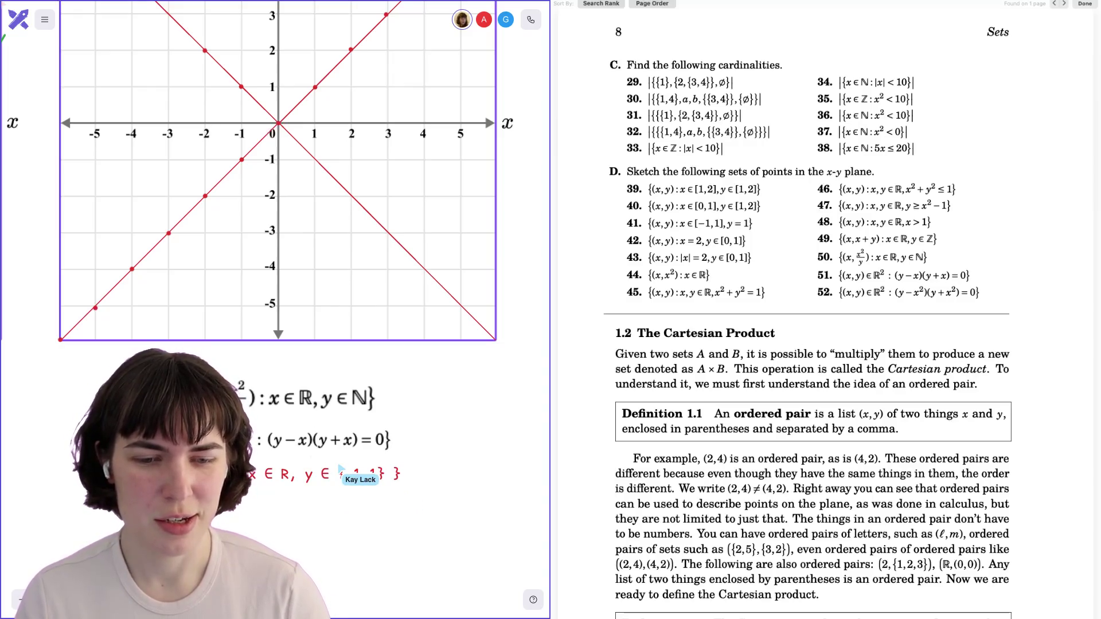
{"action": "scroll", "coordinate": [422, 467], "scroll_direction": "down", "scroll_amount": 3}
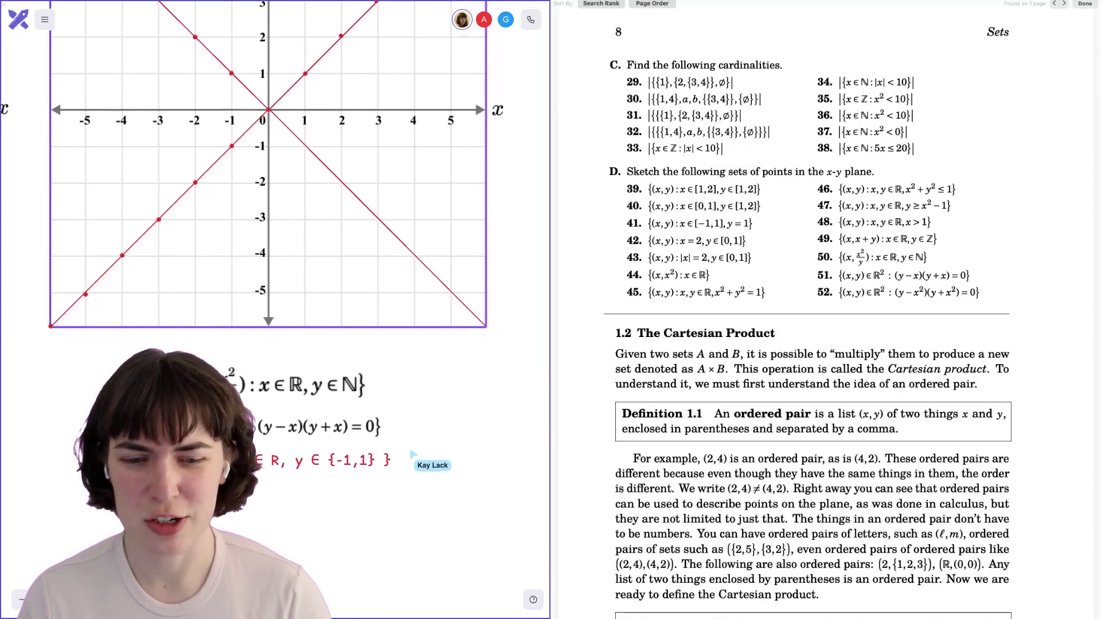
{"action": "scroll", "coordinate": [424, 439], "scroll_direction": "down", "scroll_amount": 10}
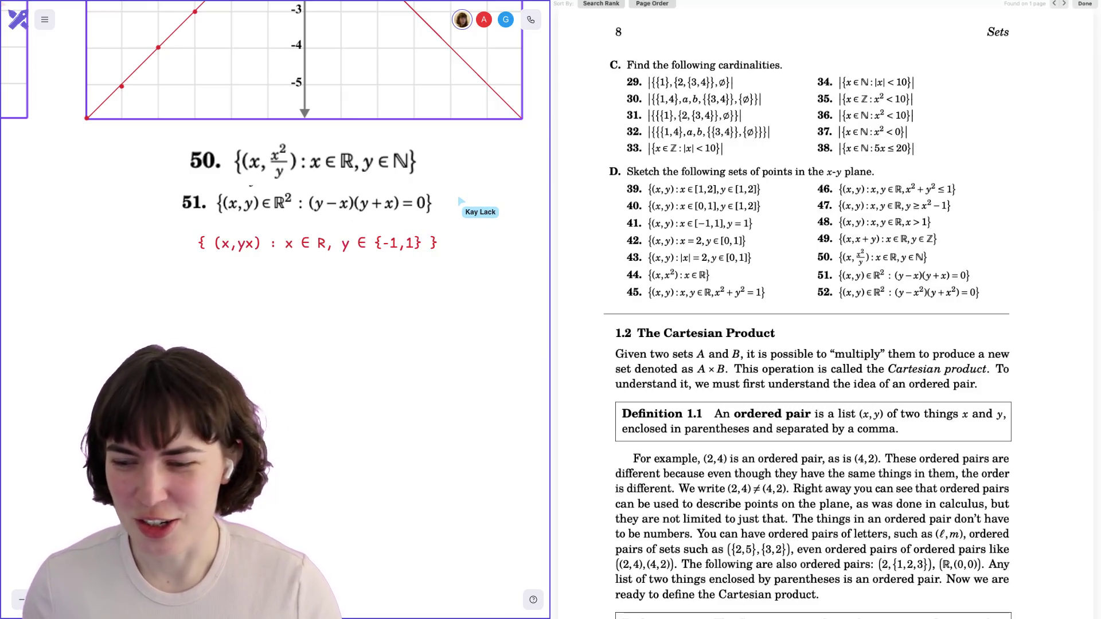
{"action": "scroll", "coordinate": [258, 230], "scroll_direction": "up", "scroll_amount": 2}
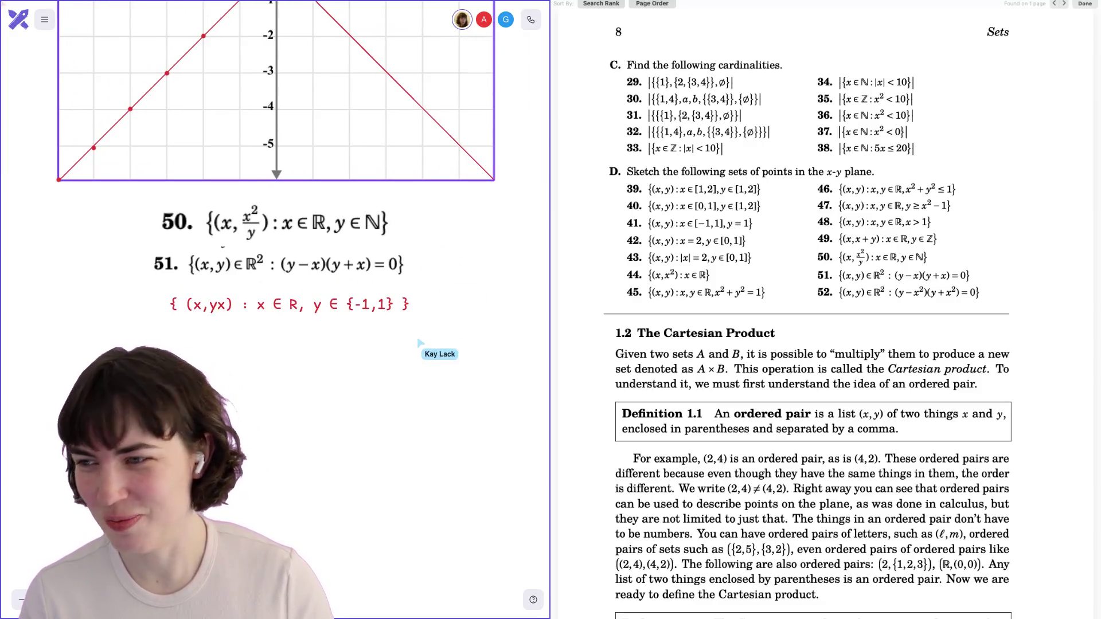
Zoom and scroll the canvas to the area right of graph 51 for exercise 52.
{"action": "scroll", "coordinate": [258, 287], "scroll_direction": "up", "scroll_amount": 10}
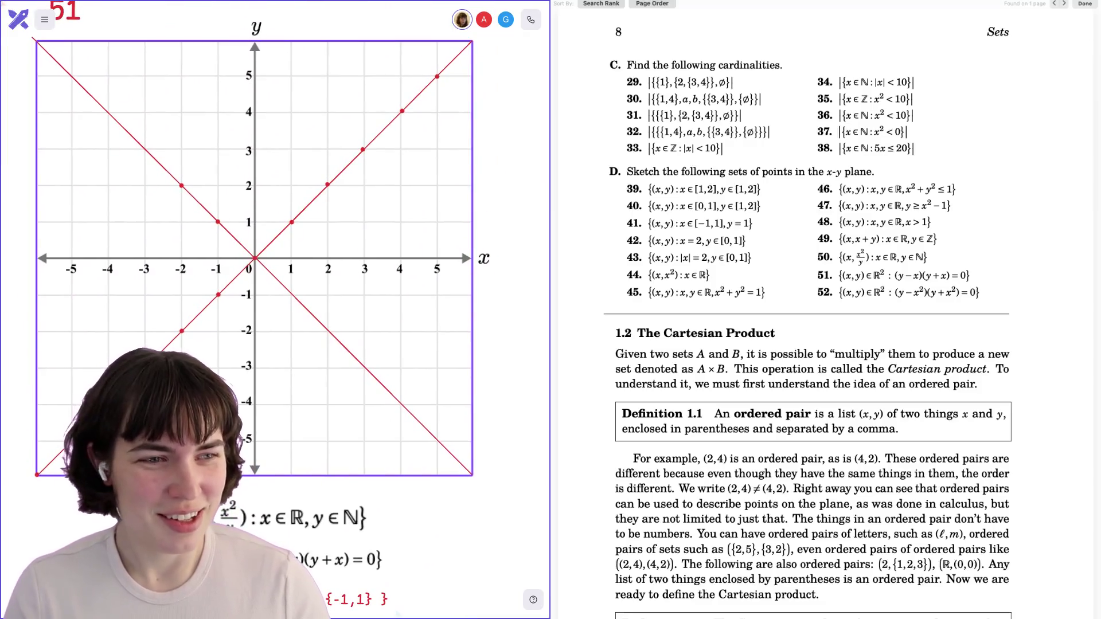
{"action": "scroll", "coordinate": [376, 325], "scroll_direction": "down", "scroll_amount": 5}
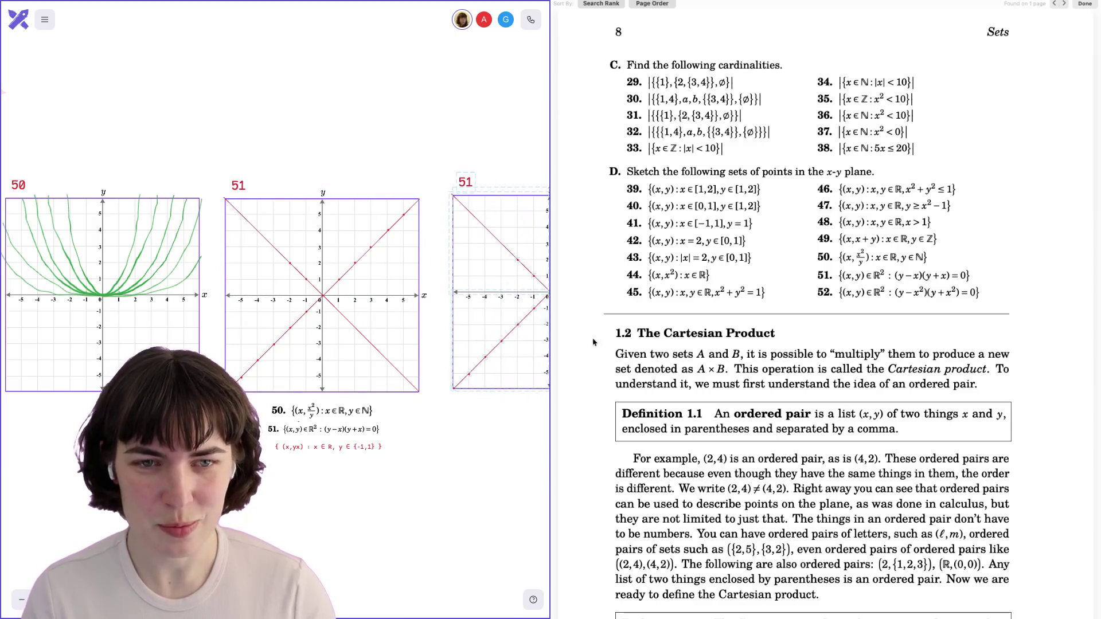
{"action": "scroll", "coordinate": [275, 293], "scroll_direction": "right", "scroll_amount": 5}
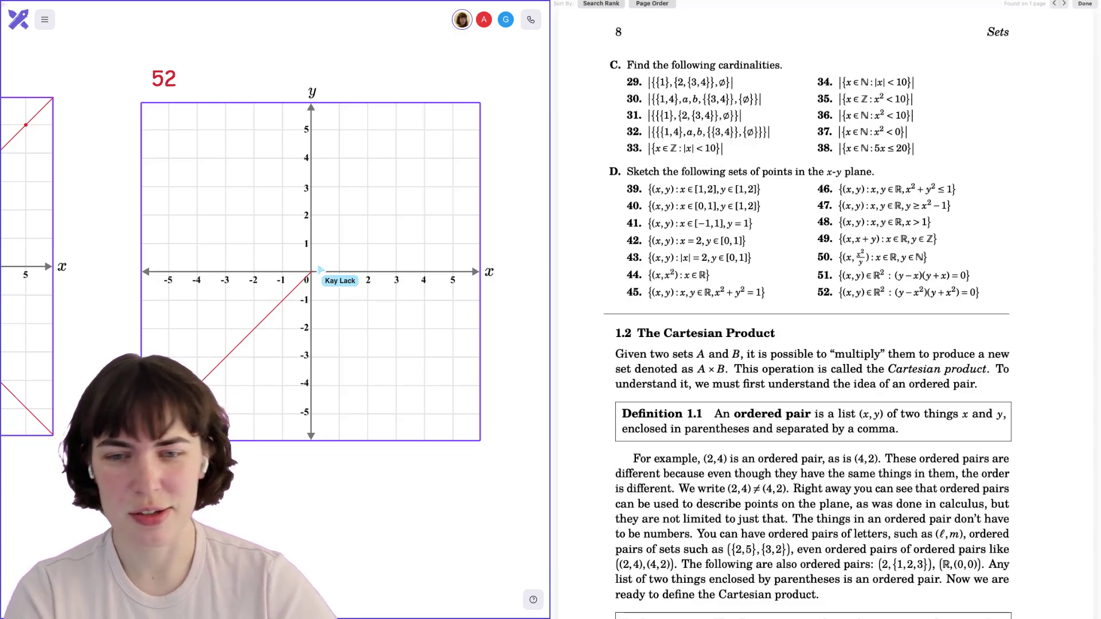
Remove graph 52's old diagonal line, mark test points (1,1) and (2,4), and delete the small grid.
{"action": "left_click", "coordinate": [278, 312]}
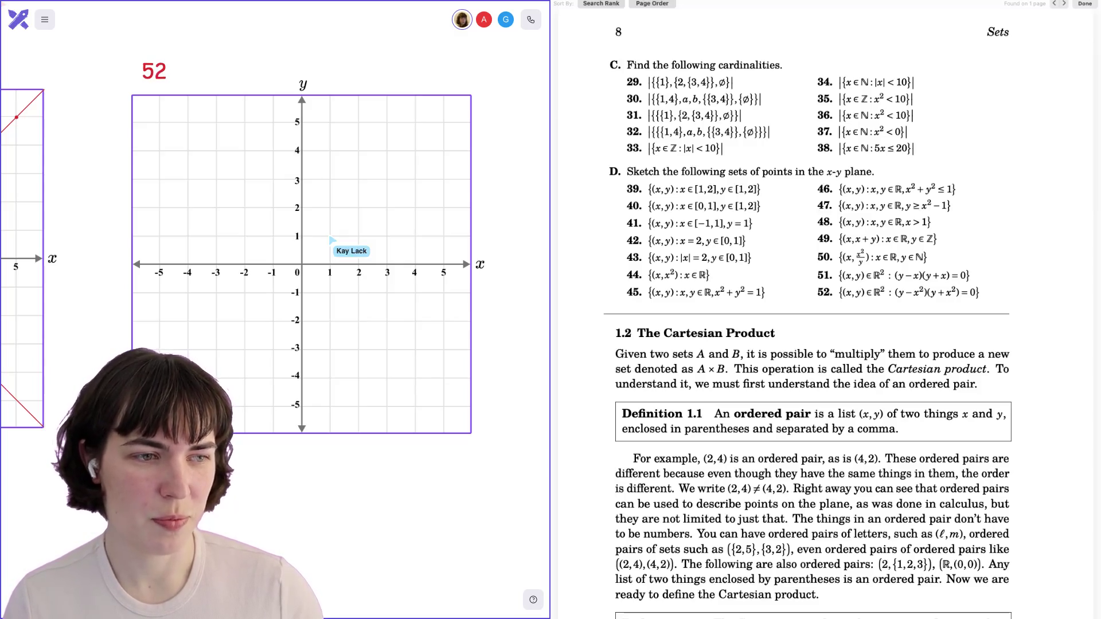
{"action": "left_click", "coordinate": [330, 236]}
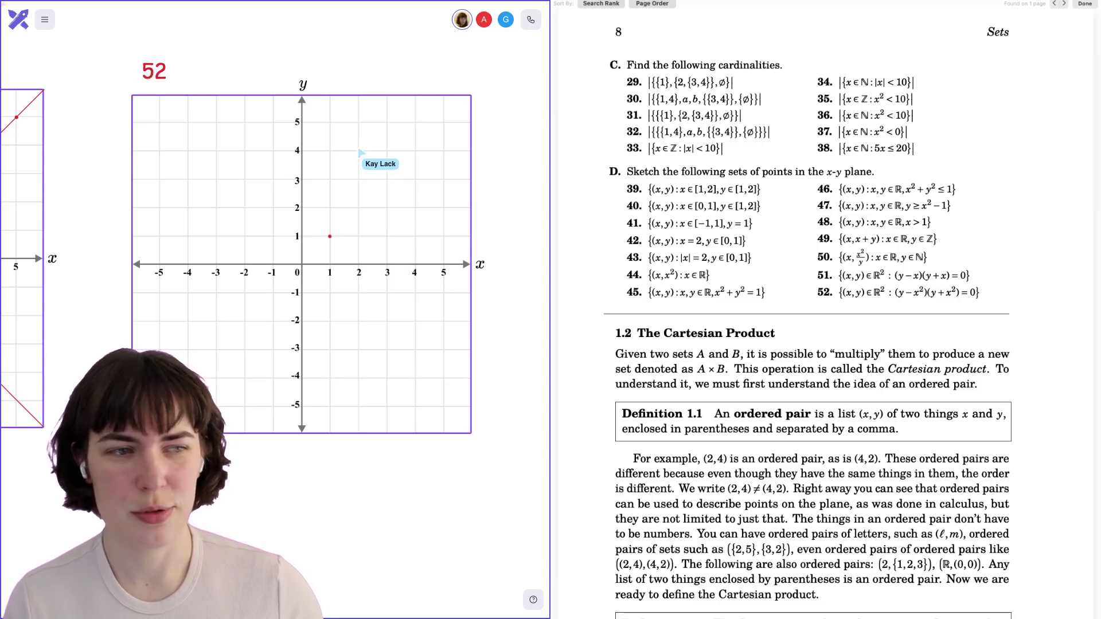
{"action": "left_click", "coordinate": [358, 151]}
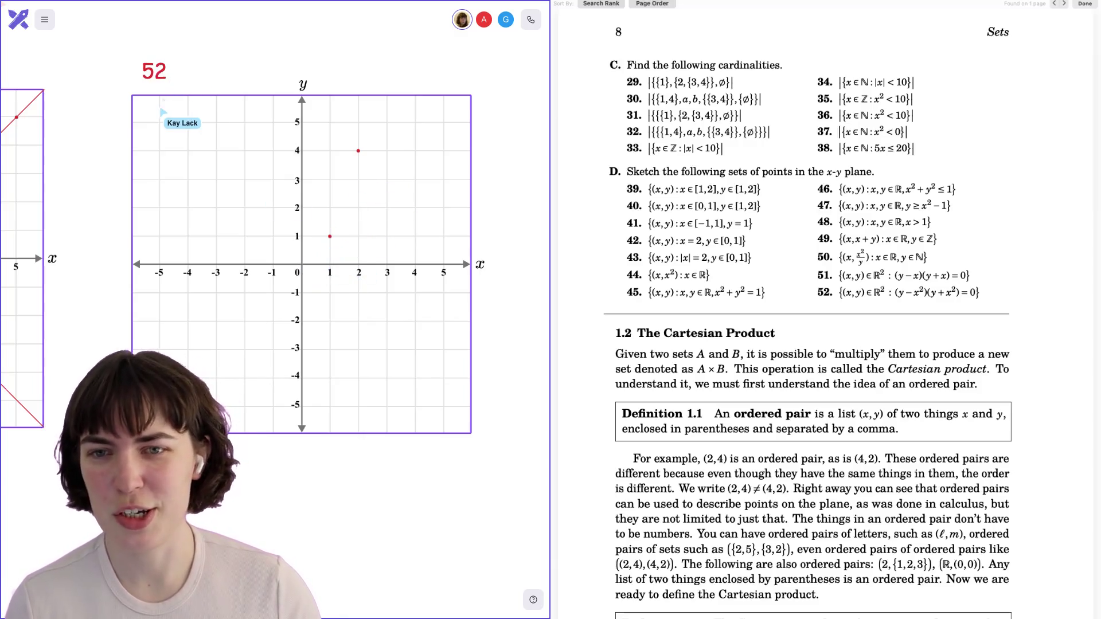
{"action": "key", "text": "Delete"}
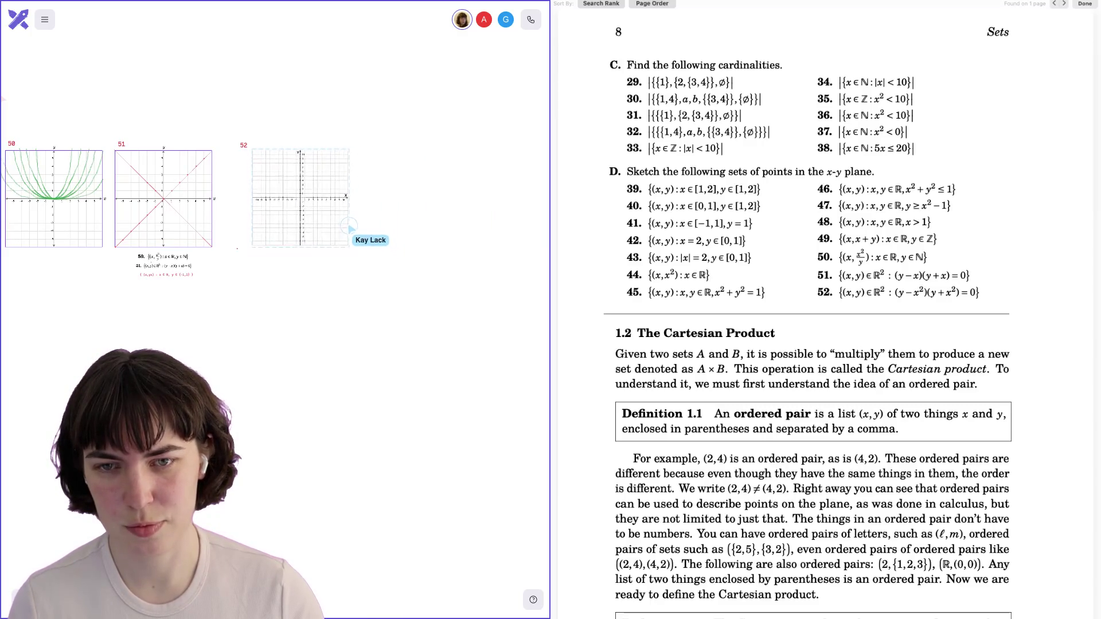
Mark red points at (1,1), (2,4) and (3,9) on the larger ±10 grid for exercise 52.
{"action": "scroll", "coordinate": [294, 257], "scroll_direction": "up", "scroll_amount": 5}
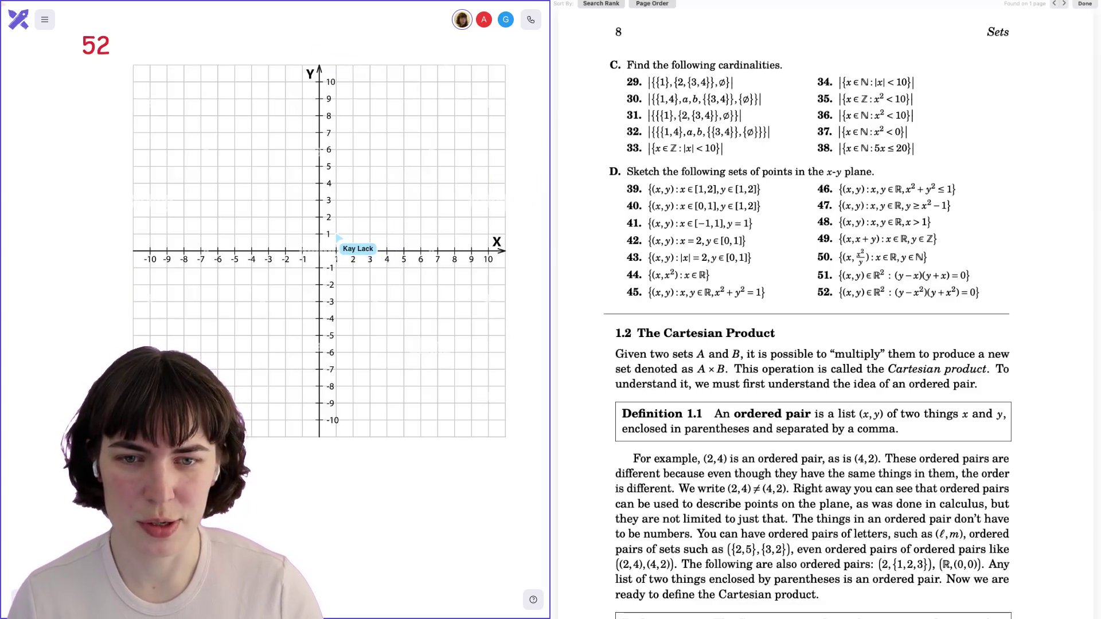
{"action": "left_click", "coordinate": [336, 235]}
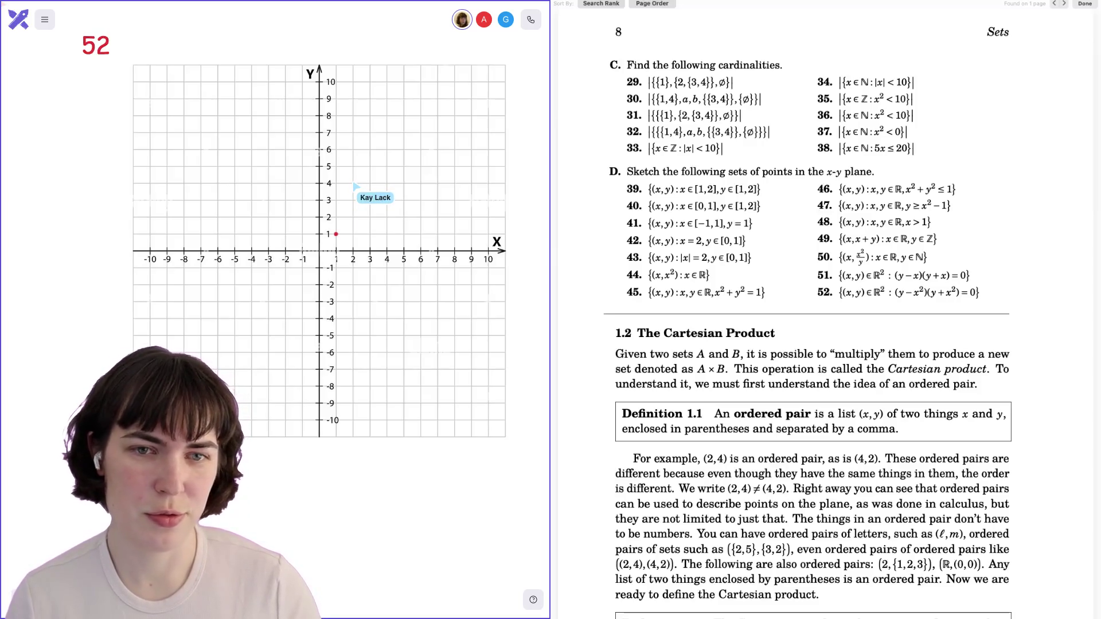
{"action": "left_click", "coordinate": [354, 184]}
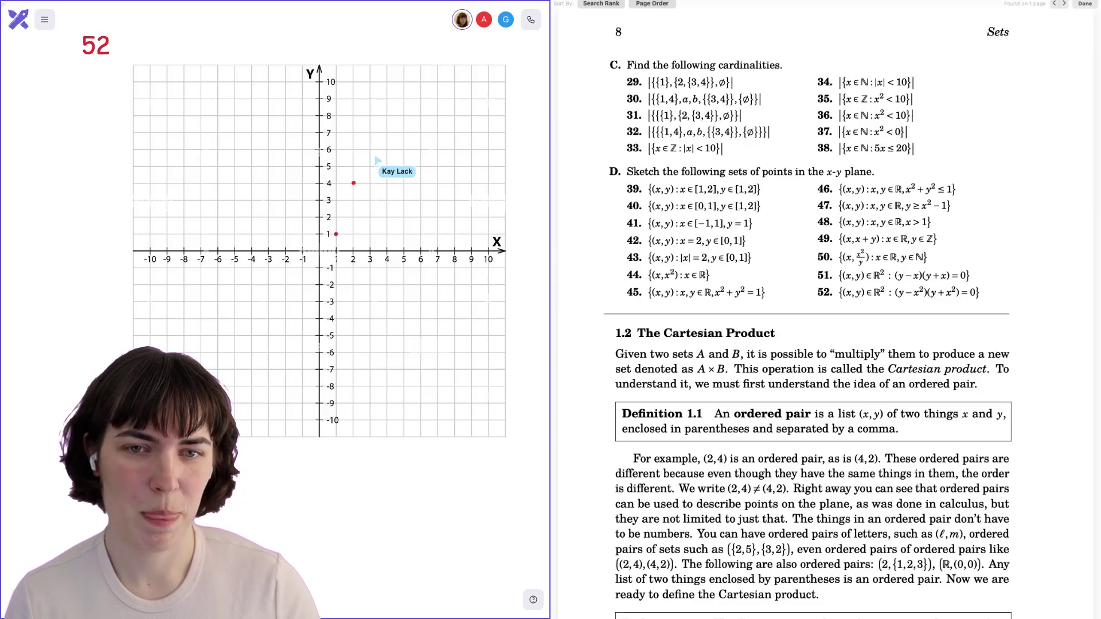
{"action": "left_click", "coordinate": [369, 98]}
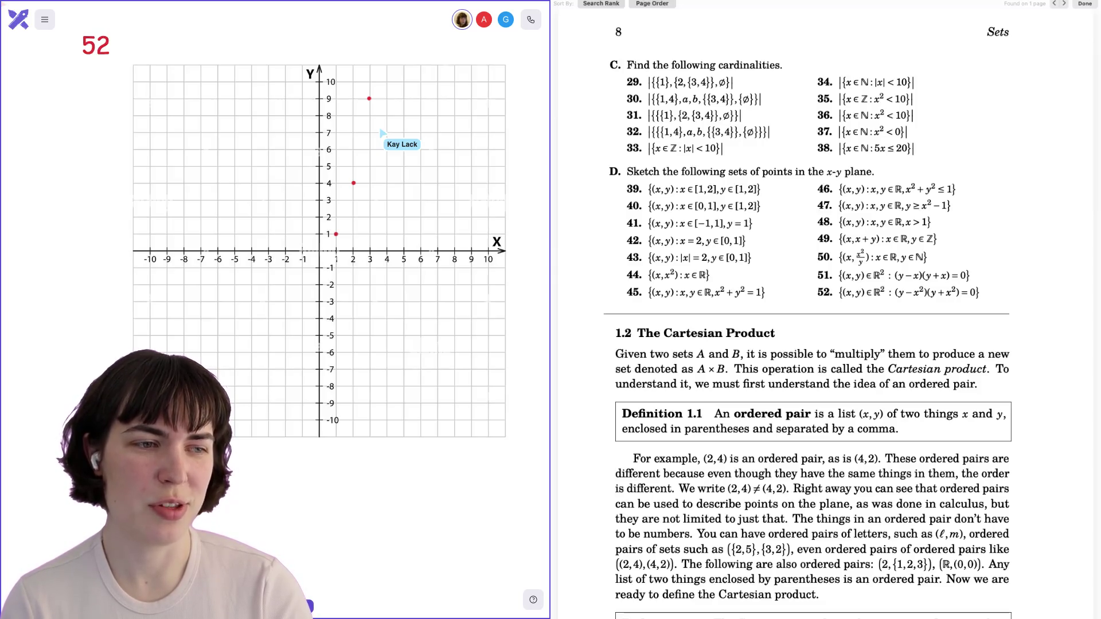
{"action": "scroll", "coordinate": [378, 200], "scroll_direction": "up", "scroll_amount": 5}
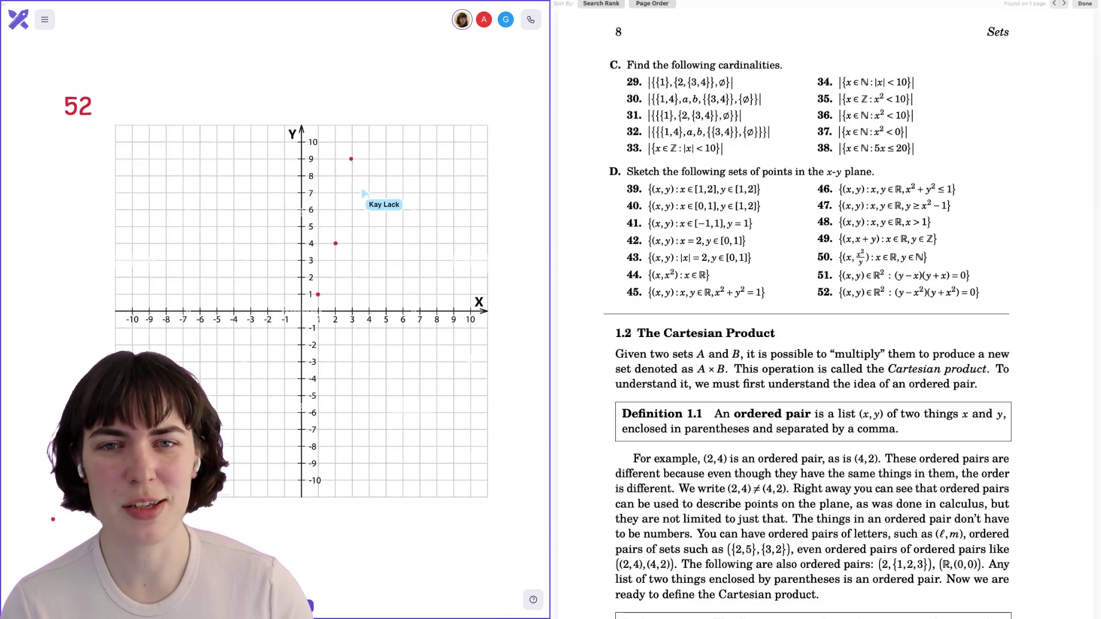
Place the red label y = x^2 above graph 52 and draw a straight red line from the origin past (3,9).
{"action": "type", "text": "y "}
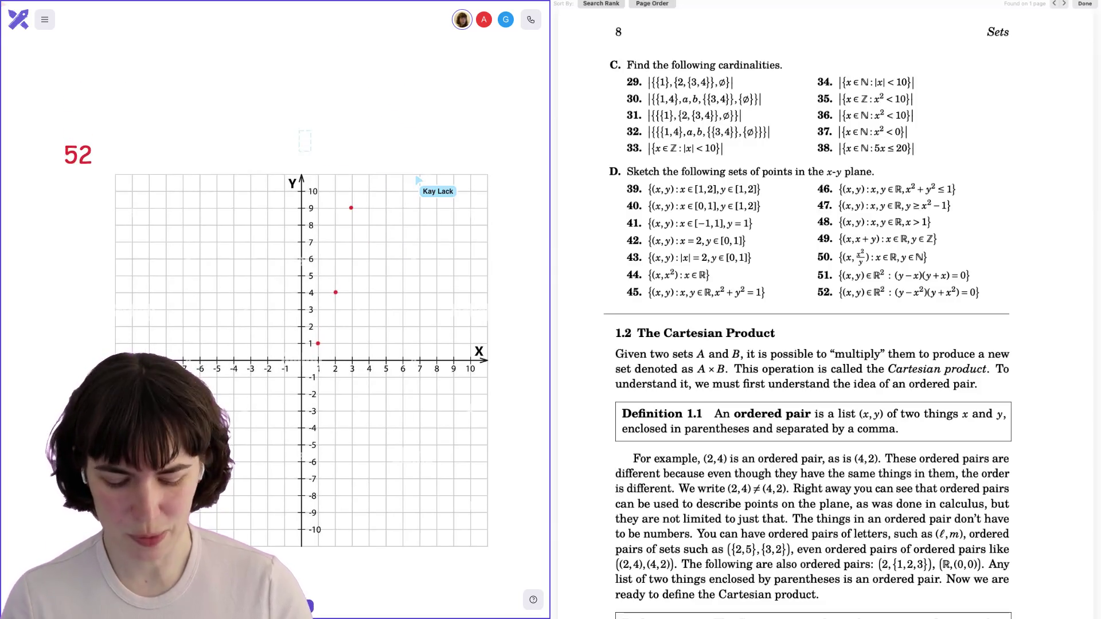
{"action": "type", "text": "="}
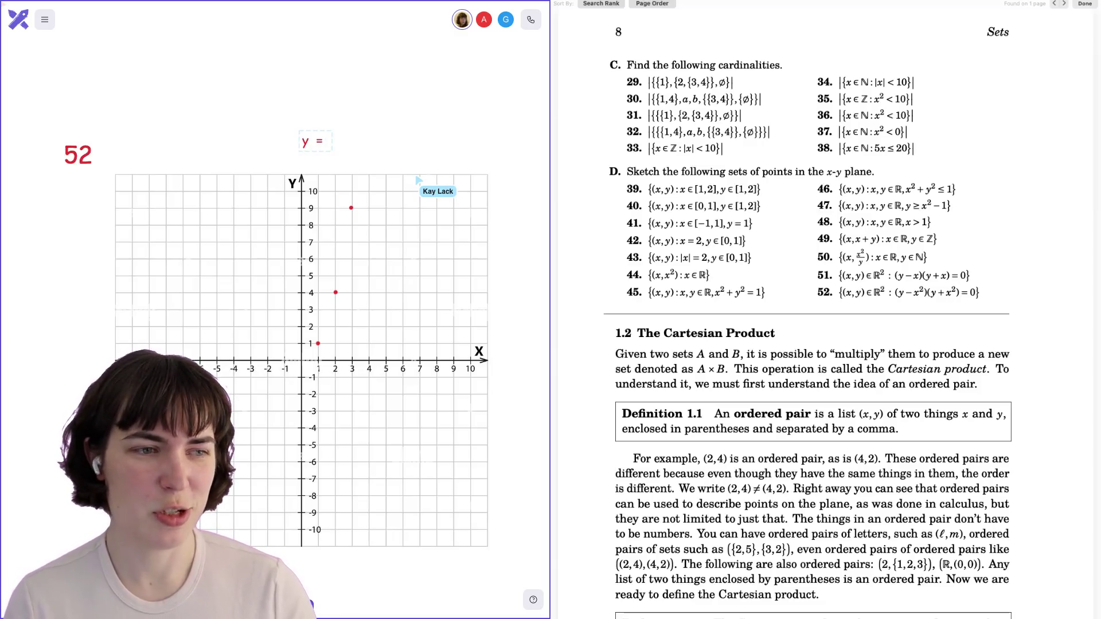
{"action": "type", "text": " x^2"}
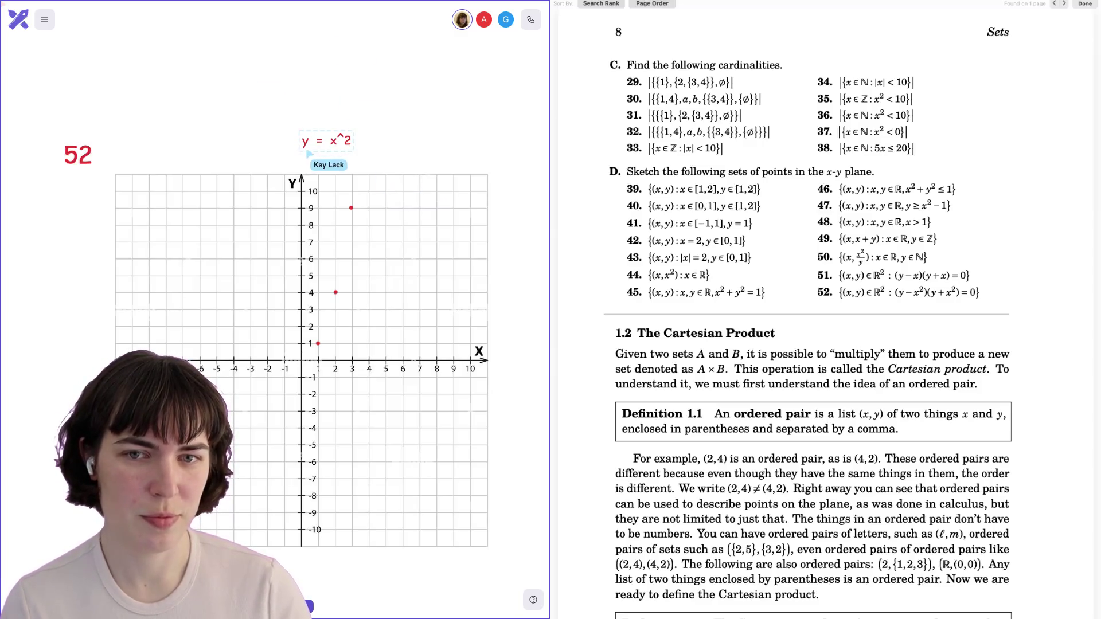
{"action": "left_click_drag", "start_coordinate": [331, 145], "coordinate": [332, 99]}
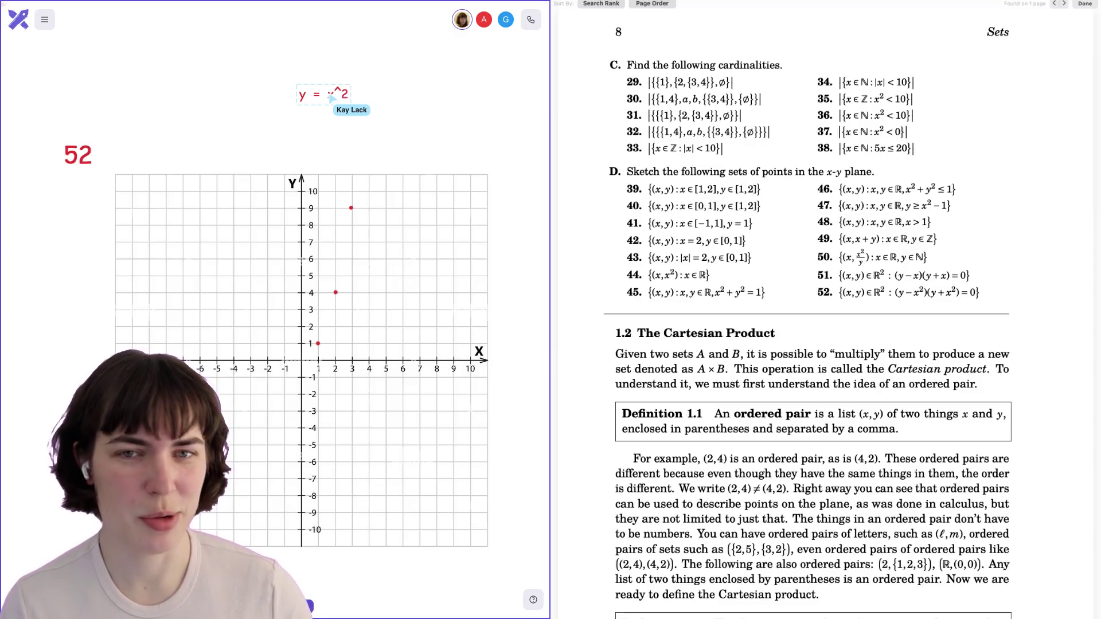
{"action": "left_click", "coordinate": [344, 135]}
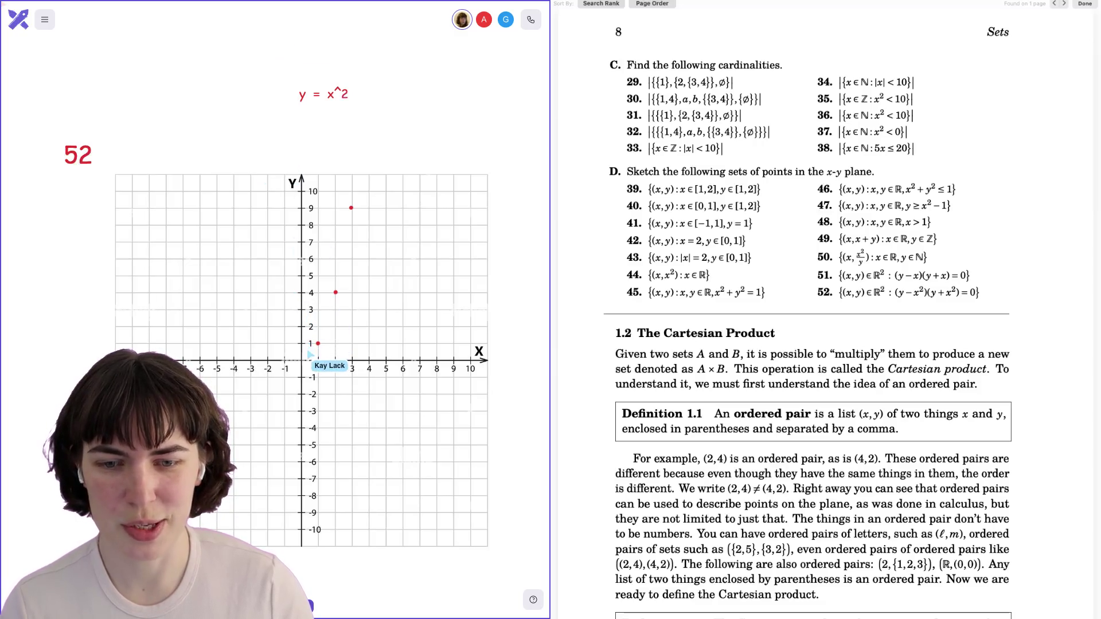
{"action": "mouse_move", "coordinate": [302, 360]}
{"action": "left_mouse_down"}
{"action": "mouse_move", "coordinate": [334, 326]}
{"action": "mouse_move", "coordinate": [366, 162]}
{"action": "left_mouse_up"}
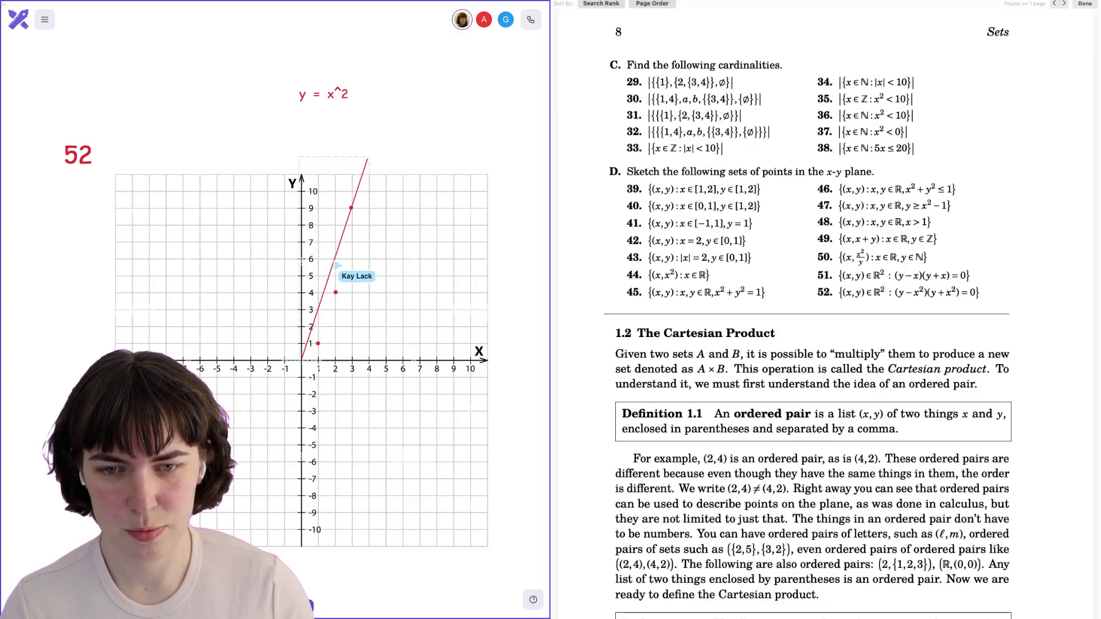
Bend the red line into a smooth parabola from the origin through (1,1), (2,4) and (3,9).
{"action": "left_click", "coordinate": [335, 290]}
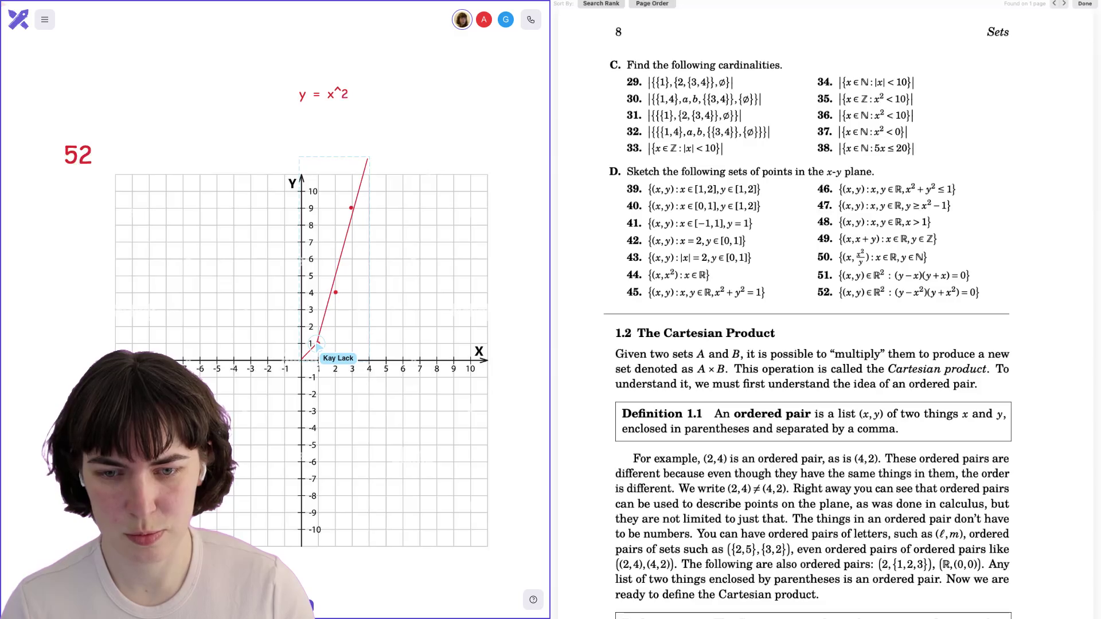
{"action": "left_click", "coordinate": [319, 343]}
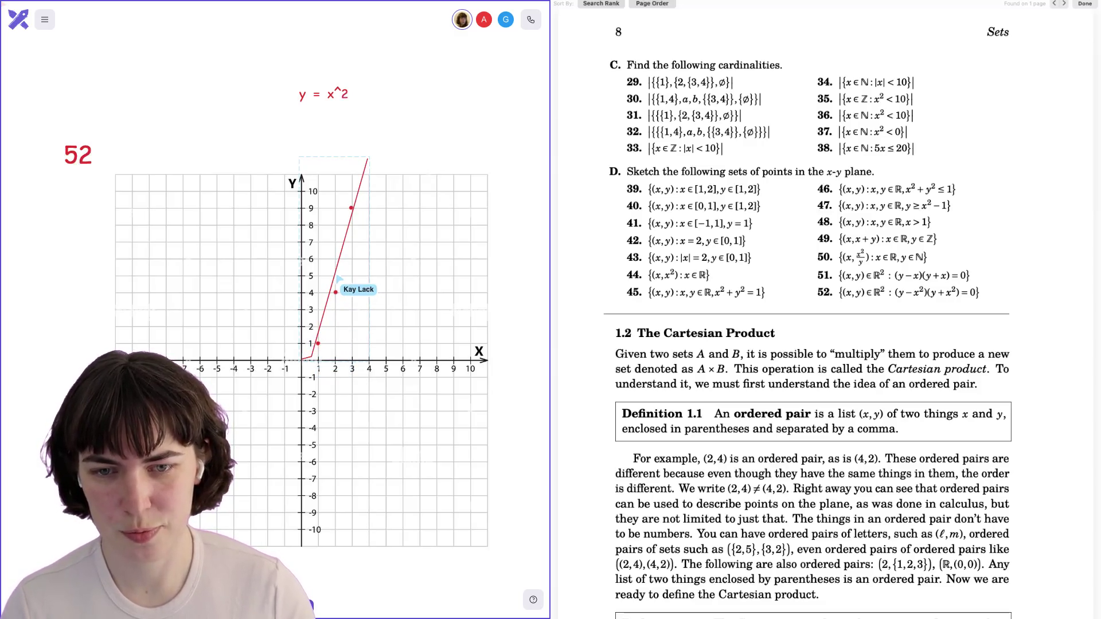
{"action": "mouse_move", "coordinate": [342, 261]}
{"action": "left_mouse_down"}
{"action": "mouse_move", "coordinate": [336, 283]}
{"action": "mouse_move", "coordinate": [357, 226]}
{"action": "mouse_move", "coordinate": [351, 208]}
{"action": "left_mouse_up"}
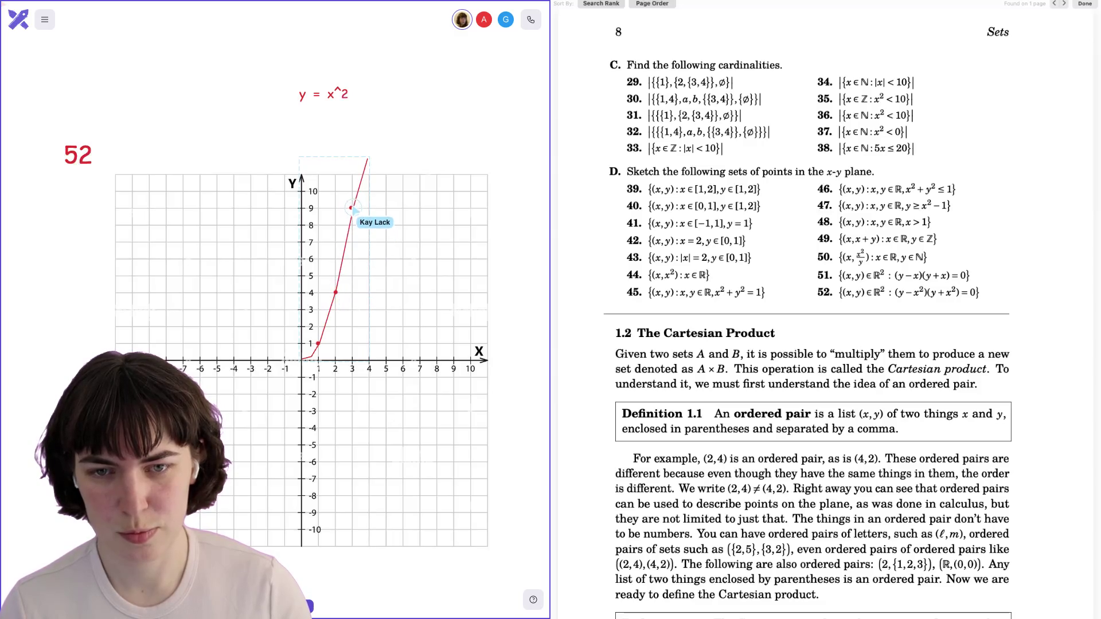
{"action": "left_click_drag", "start_coordinate": [367, 163], "coordinate": [363, 136]}
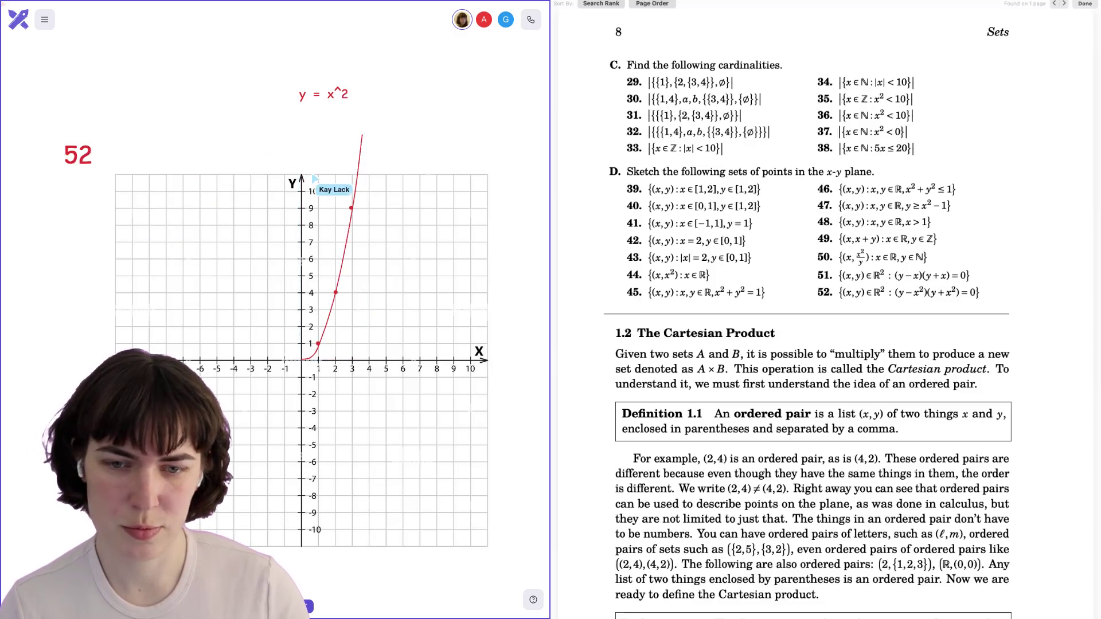
{"action": "left_click", "coordinate": [315, 358]}
{"action": "left_click_drag", "start_coordinate": [314, 358], "coordinate": [319, 347]}
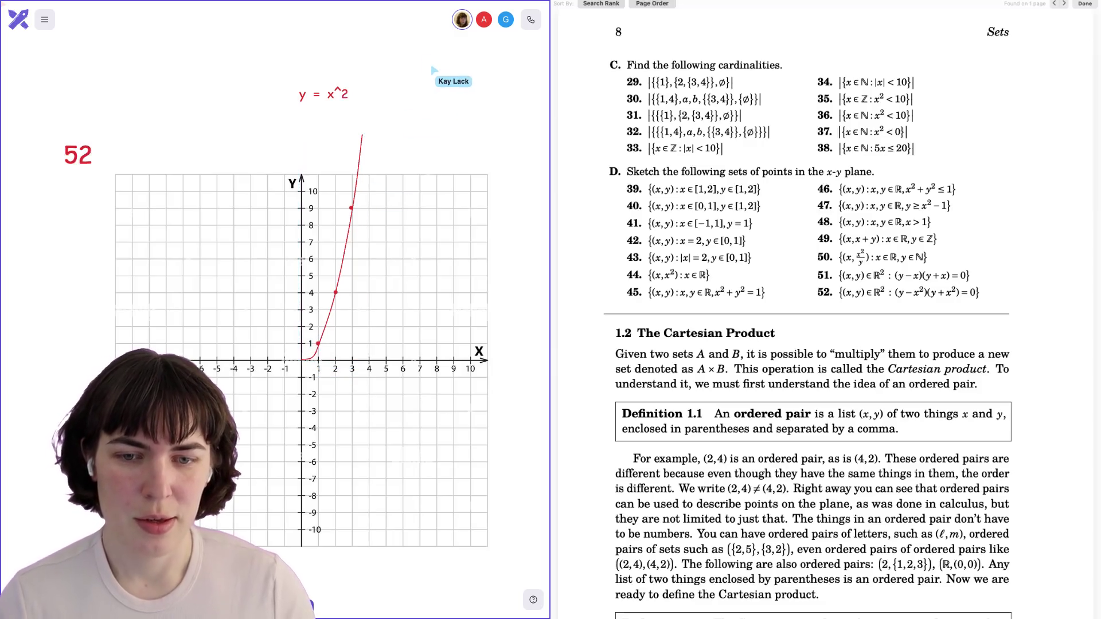
{"action": "left_click", "coordinate": [440, 142]}
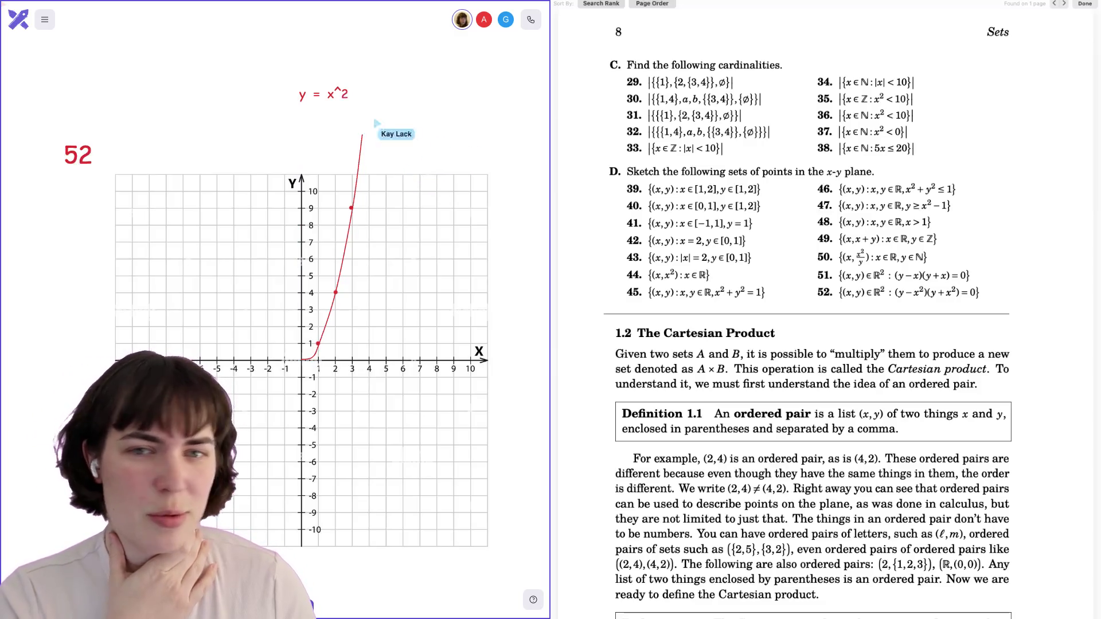
{"action": "left_click", "coordinate": [325, 98]}
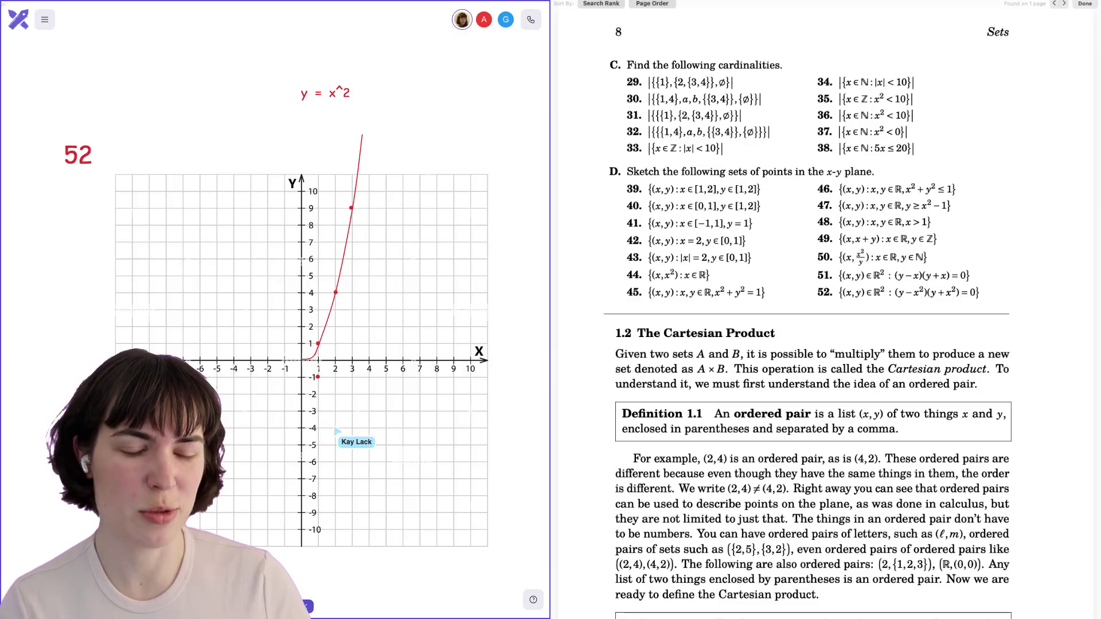
Plot red points at (2,-4) and (3,-9) and extend the curves to complete the y = x² and y = −x² parabolas.
{"action": "left_click", "coordinate": [335, 428]}
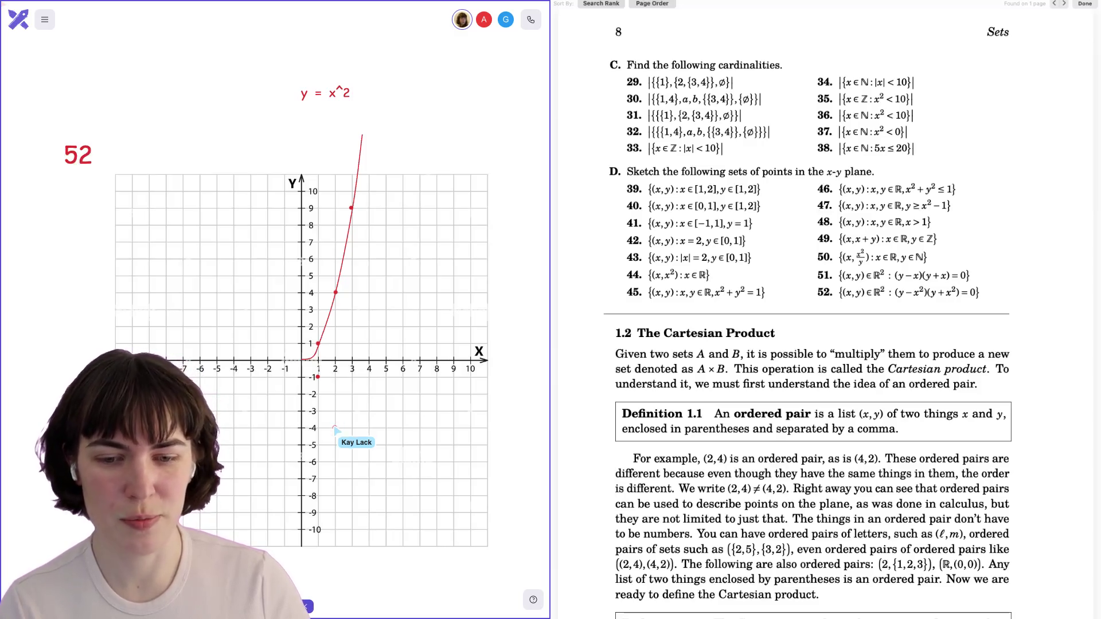
{"action": "left_click", "coordinate": [352, 513]}
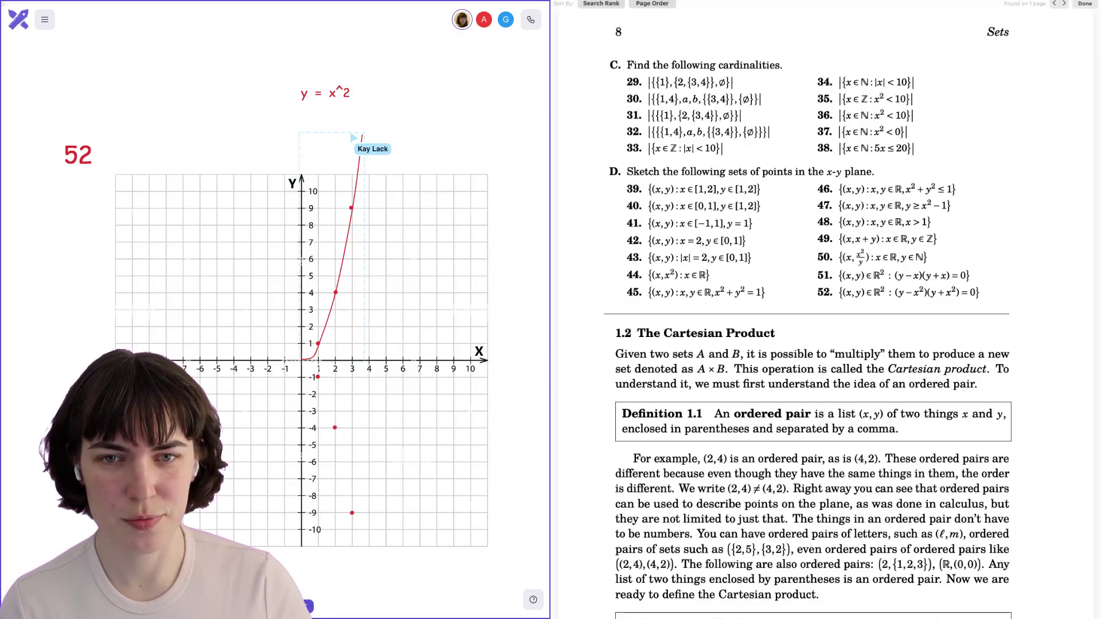
{"action": "mouse_move", "coordinate": [362, 137]}
{"action": "left_mouse_down"}
{"action": "mouse_move", "coordinate": [339, 556]}
{"action": "mouse_move", "coordinate": [343, 589]}
{"action": "mouse_move", "coordinate": [362, 583]}
{"action": "left_mouse_up"}
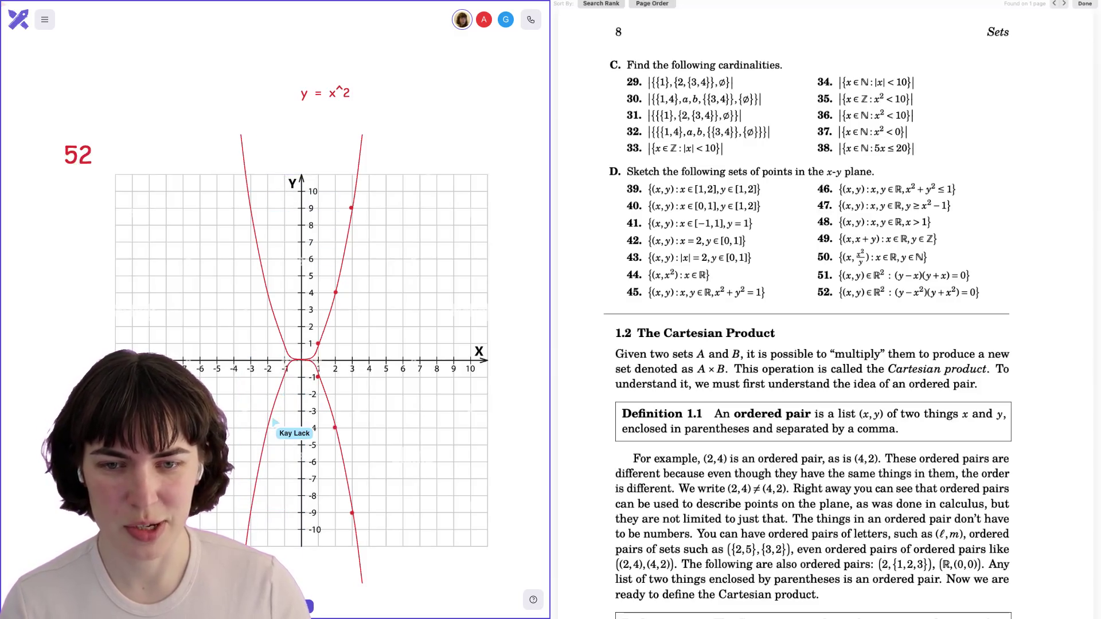
{"action": "scroll", "coordinate": [304, 333], "scroll_direction": "down", "scroll_amount": 2}
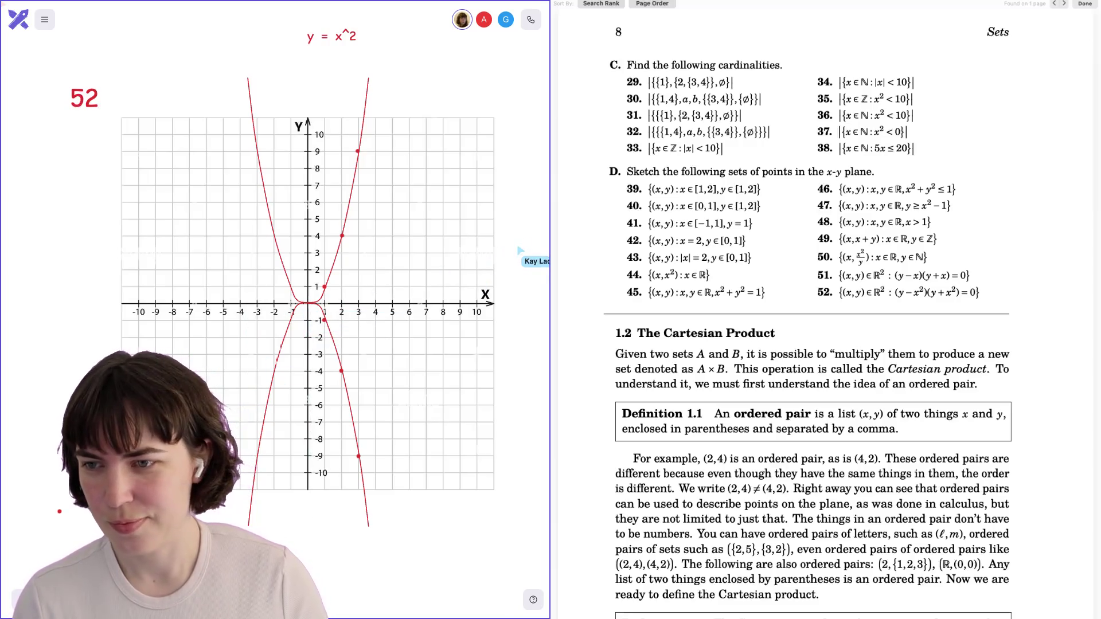
{"action": "scroll", "coordinate": [308, 304], "scroll_direction": "up", "scroll_amount": 2}
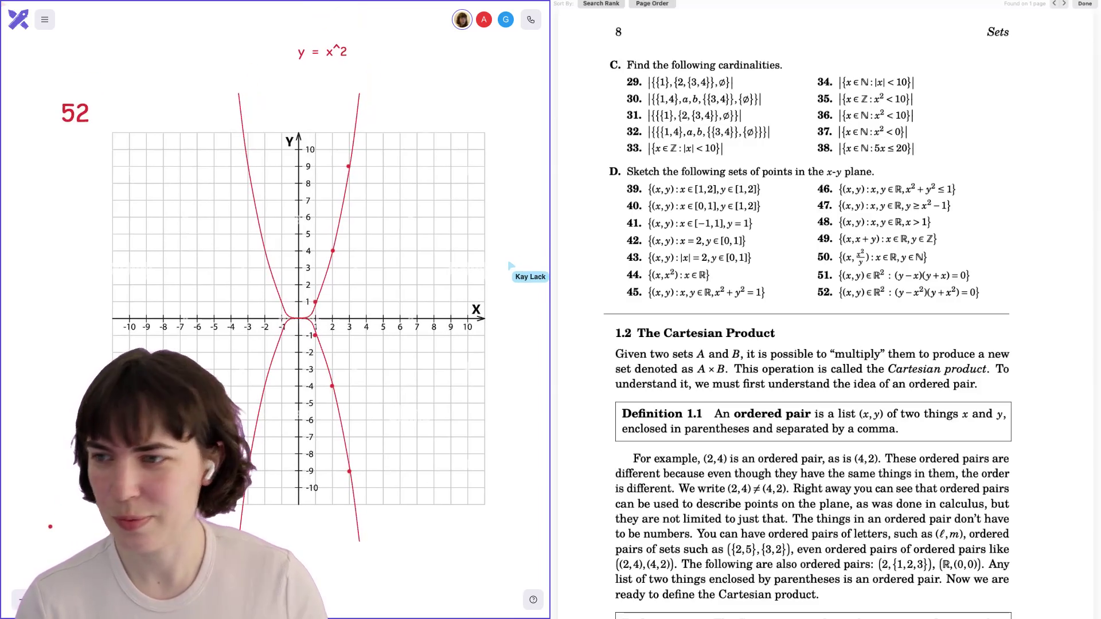
{"action": "scroll", "coordinate": [304, 304], "scroll_direction": "down", "scroll_amount": 2}
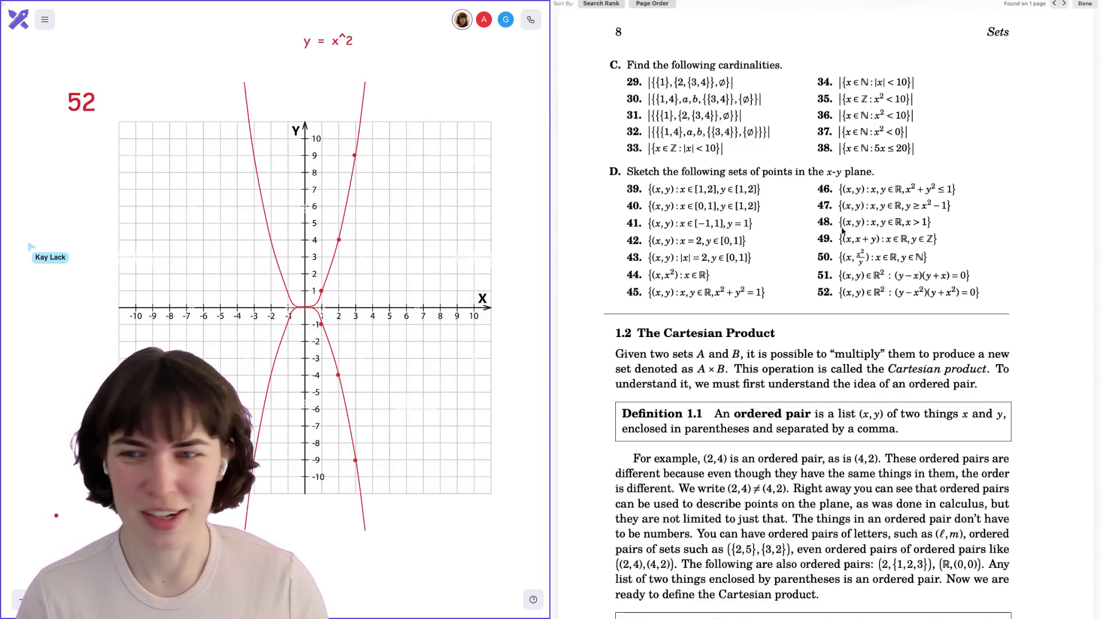
Scroll the canvas back from graph 52 to exercise 39's graph with its four red points.
{"action": "scroll", "coordinate": [842, 230], "scroll_direction": "down", "scroll_amount": 7}
{"action": "scroll", "coordinate": [842, 231], "scroll_direction": "up", "scroll_amount": 8}
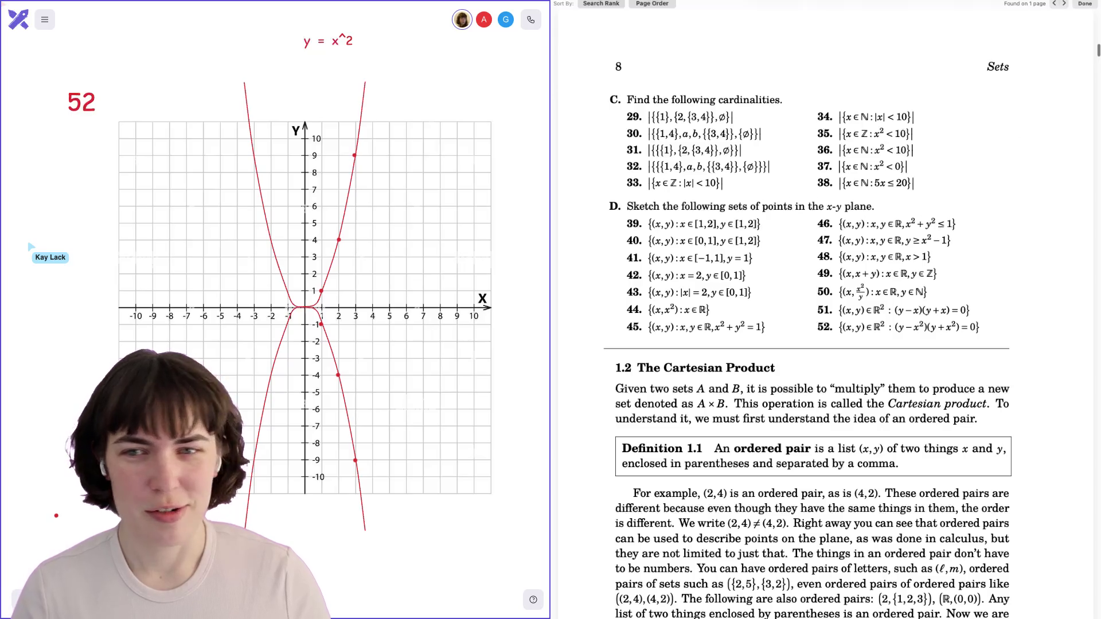
{"action": "scroll", "coordinate": [202, 283], "scroll_direction": "down", "scroll_amount": 5}
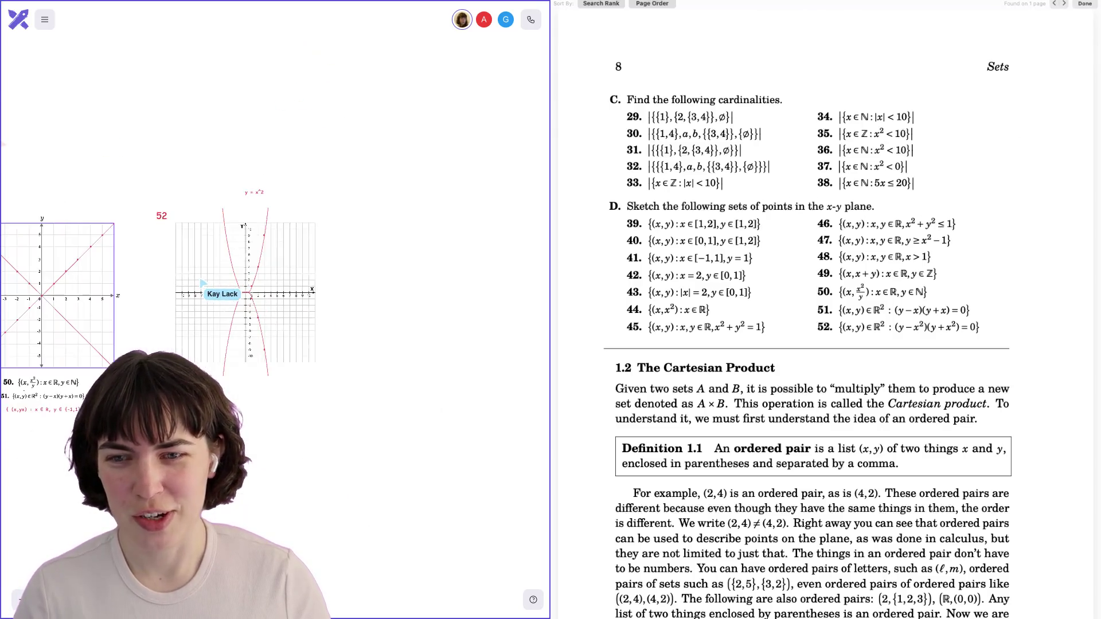
{"action": "scroll", "coordinate": [202, 283], "scroll_direction": "right", "scroll_amount": 1}
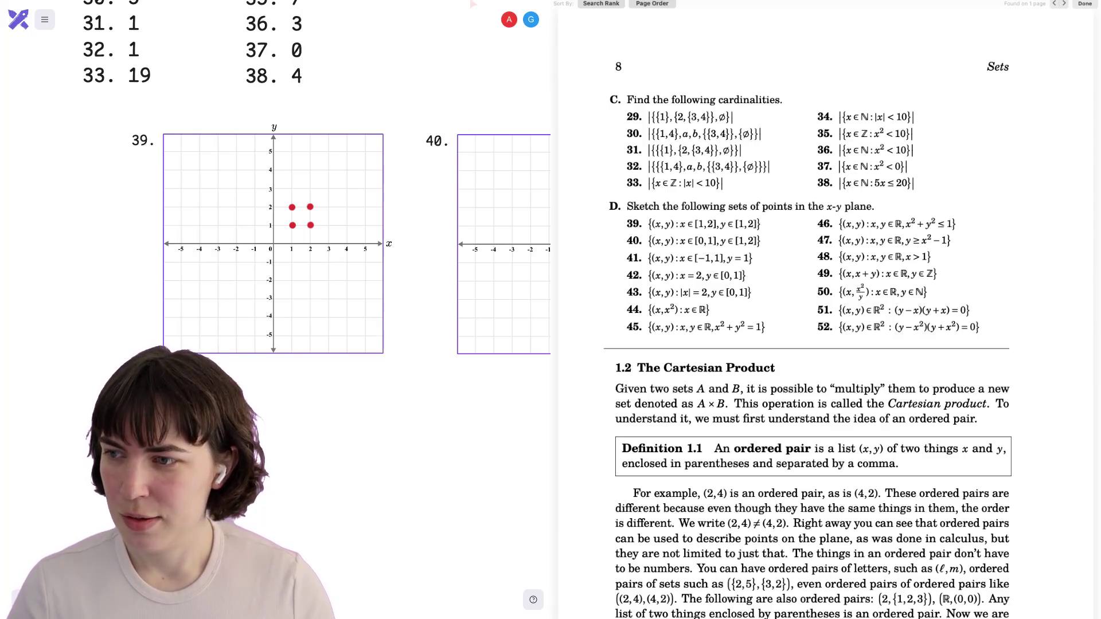
Scroll Preview to the Chapter 1 solutions and zoom in on exercise 39's shaded-square answer.
{"action": "scroll", "coordinate": [758, 313], "scroll_direction": "down", "scroll_amount": 3}
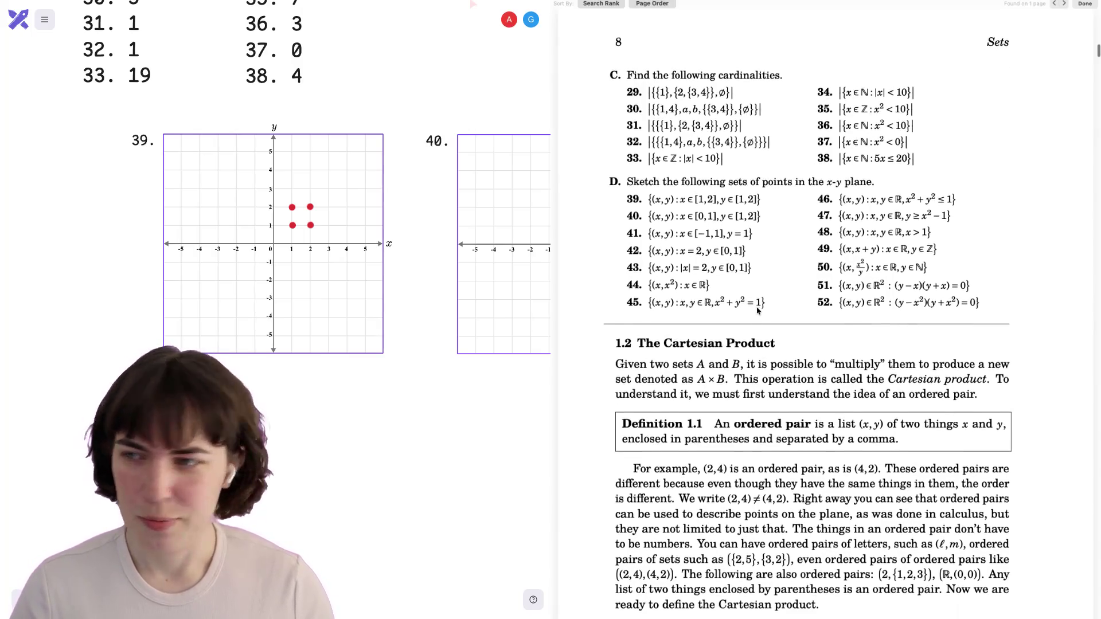
{"action": "scroll", "coordinate": [756, 314], "scroll_direction": "down", "scroll_amount": 1}
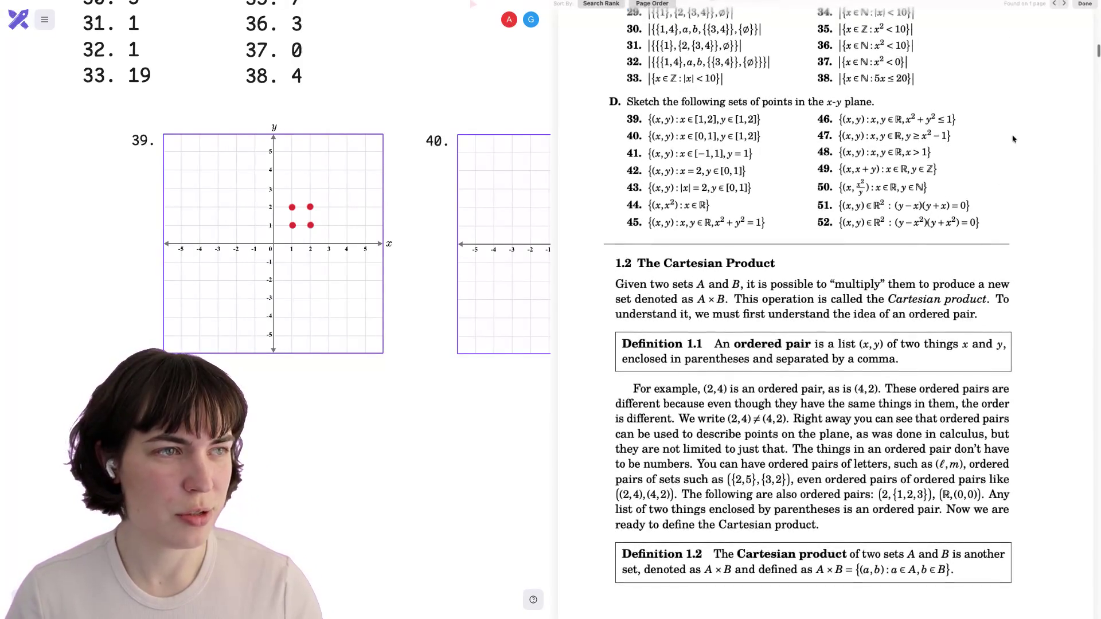
{"action": "left_click_drag", "start_coordinate": [1098, 49], "coordinate": [1097, 514]}
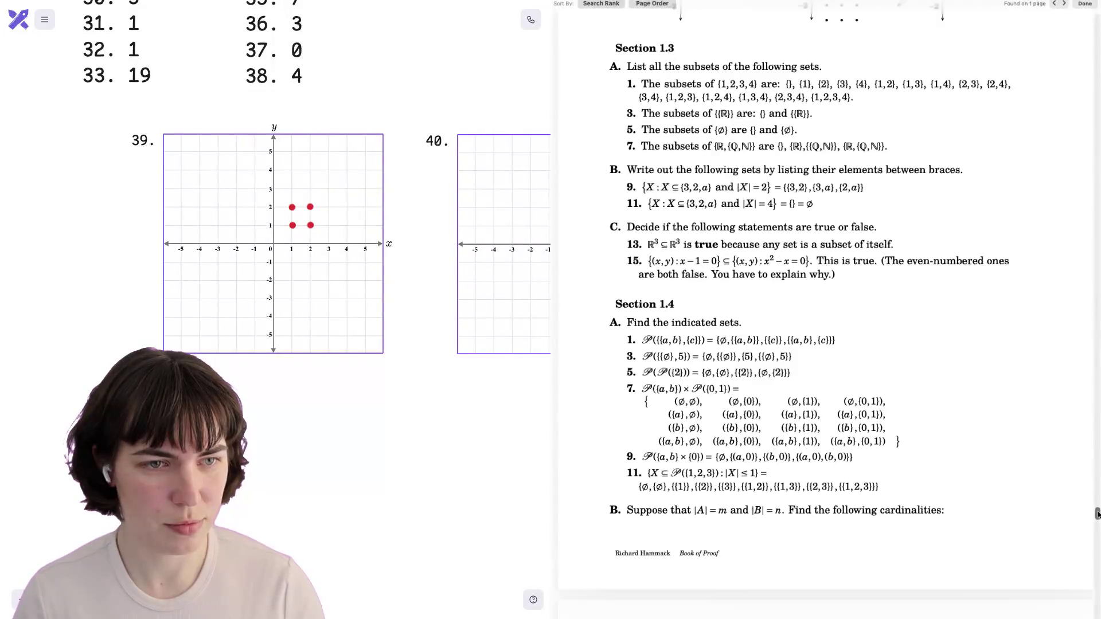
{"action": "scroll", "coordinate": [947, 384], "scroll_direction": "up", "scroll_amount": 8}
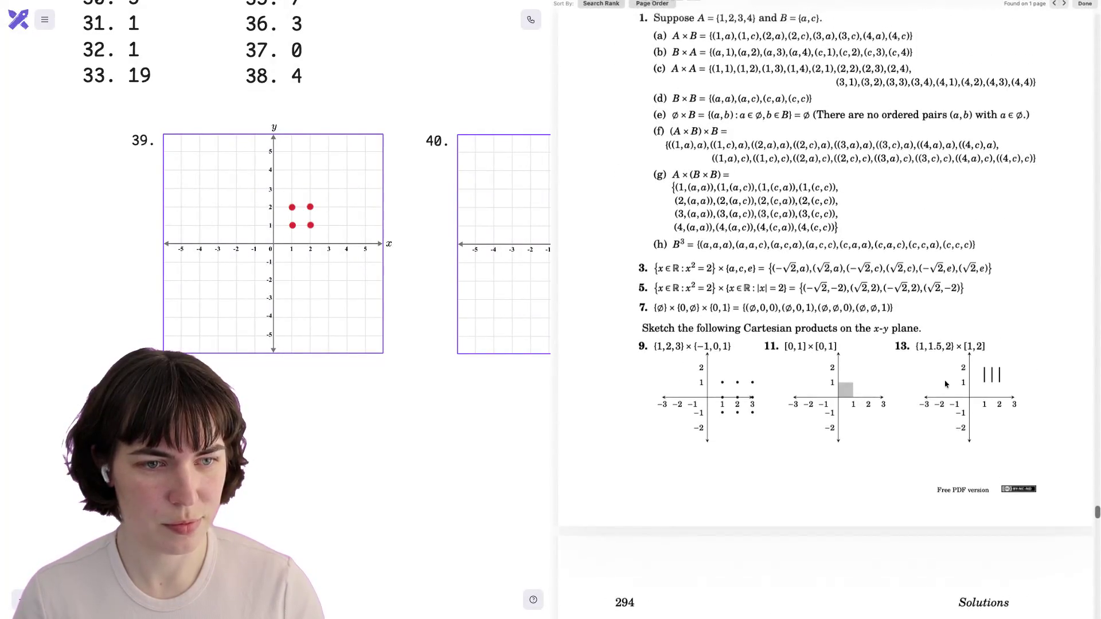
{"action": "scroll", "coordinate": [947, 385], "scroll_direction": "down", "scroll_amount": 1}
{"action": "scroll", "coordinate": [946, 384], "scroll_direction": "up", "scroll_amount": 10}
{"action": "scroll", "coordinate": [947, 384], "scroll_direction": "down", "scroll_amount": 3}
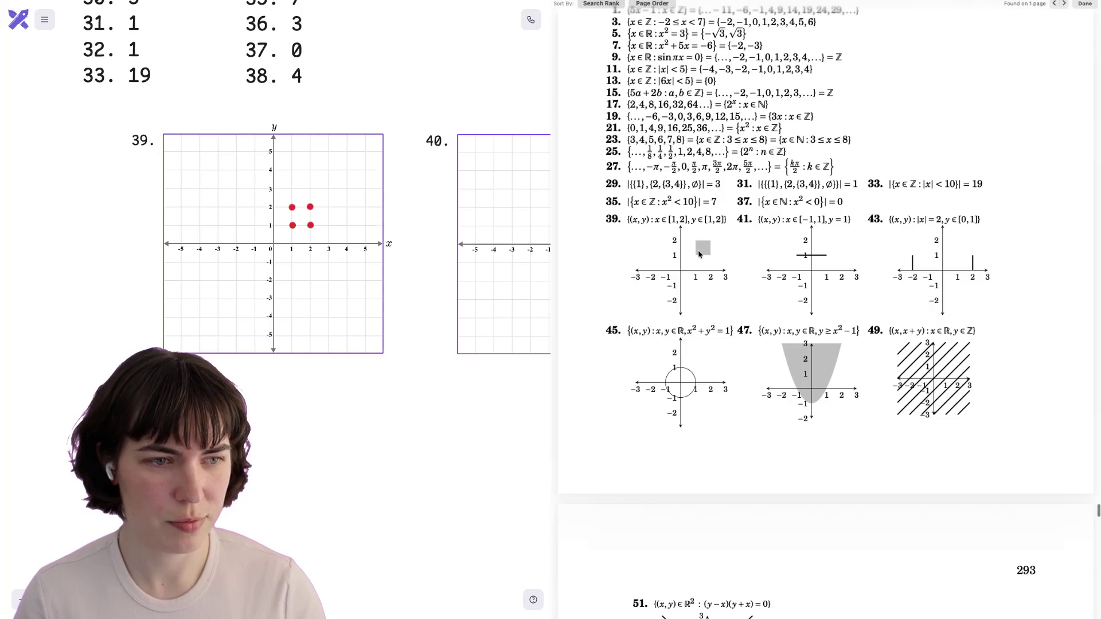
{"action": "scroll", "coordinate": [699, 254], "scroll_direction": "up", "scroll_amount": 5}
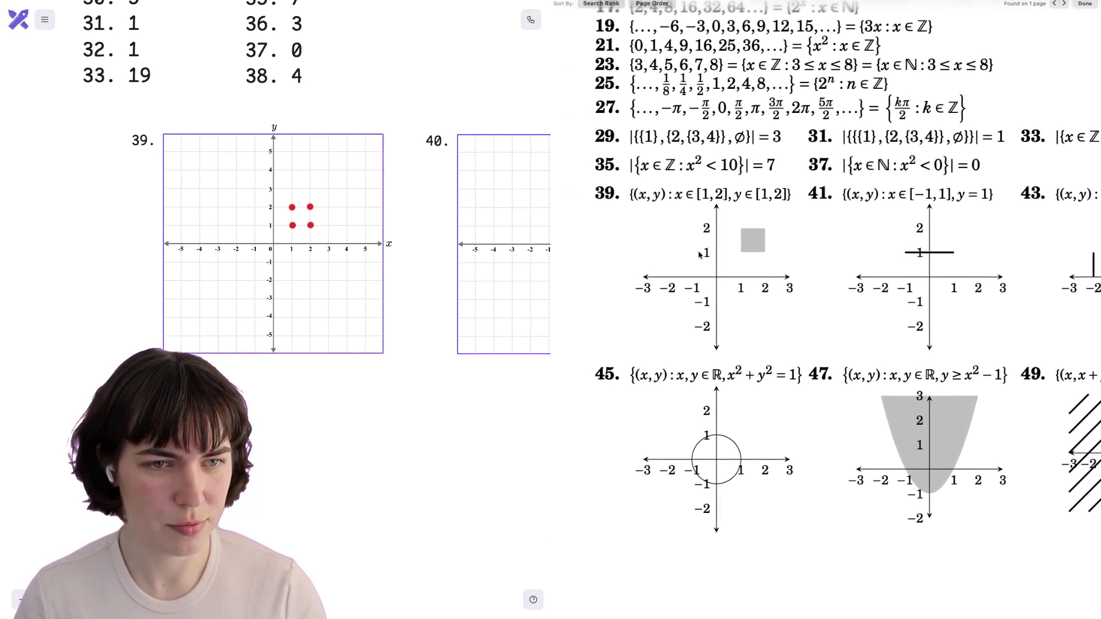
{"action": "scroll", "coordinate": [647, 284], "scroll_direction": "up", "scroll_amount": 1}
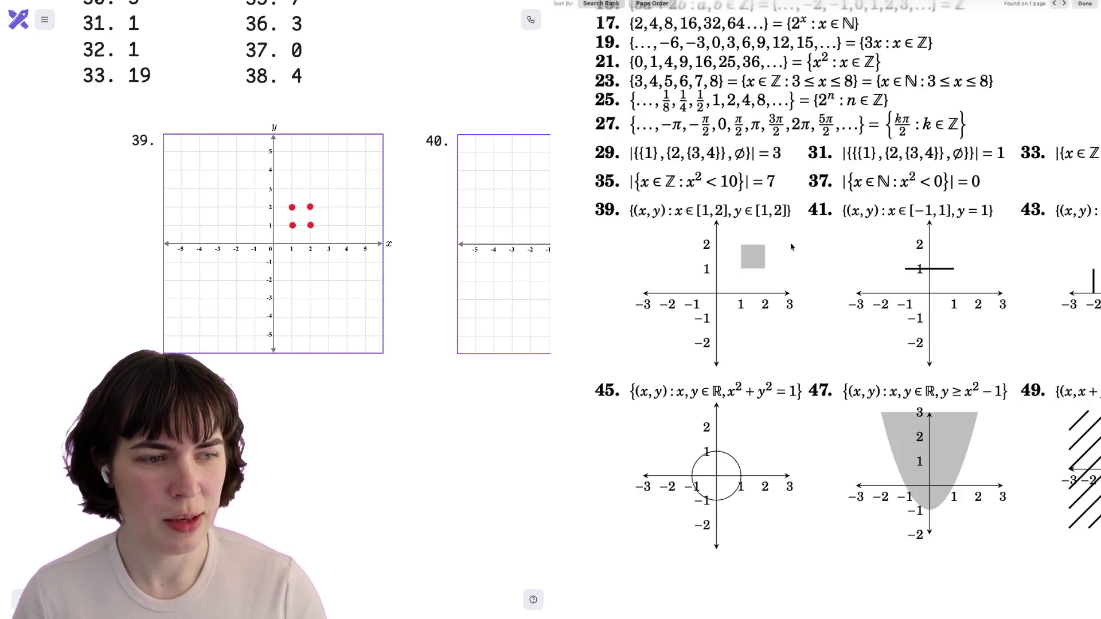
{"action": "scroll", "coordinate": [745, 255], "scroll_direction": "down", "scroll_amount": 4}
{"action": "scroll", "coordinate": [720, 226], "scroll_direction": "up", "scroll_amount": 3}
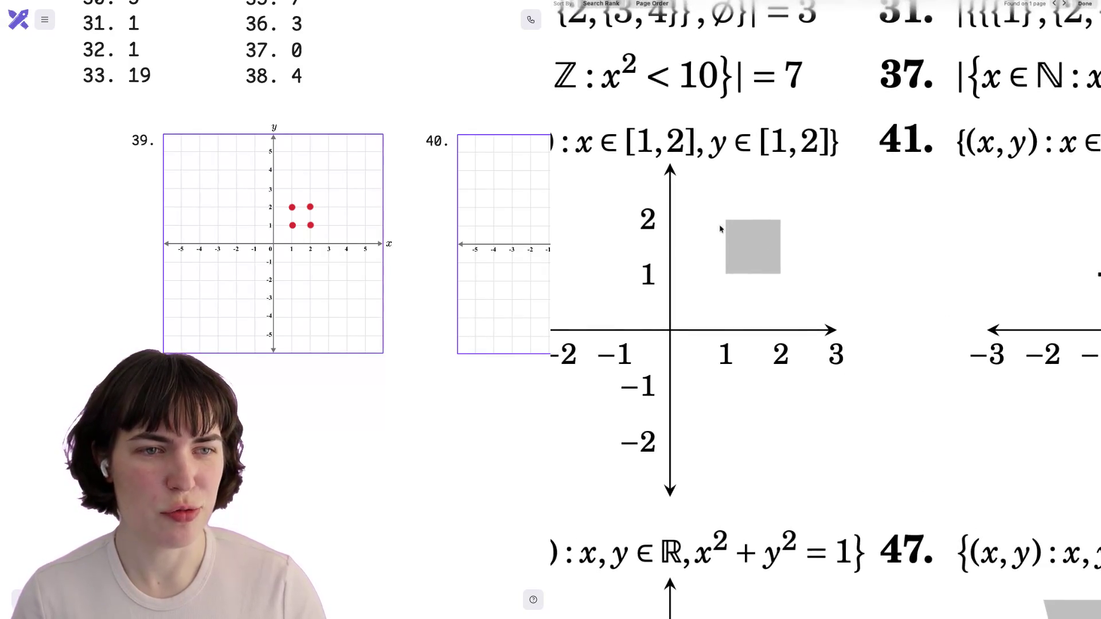
Select the interval [1,2] in exercise 39's answer in Preview.
{"action": "left_click_drag", "start_coordinate": [627, 146], "coordinate": [694, 148]}
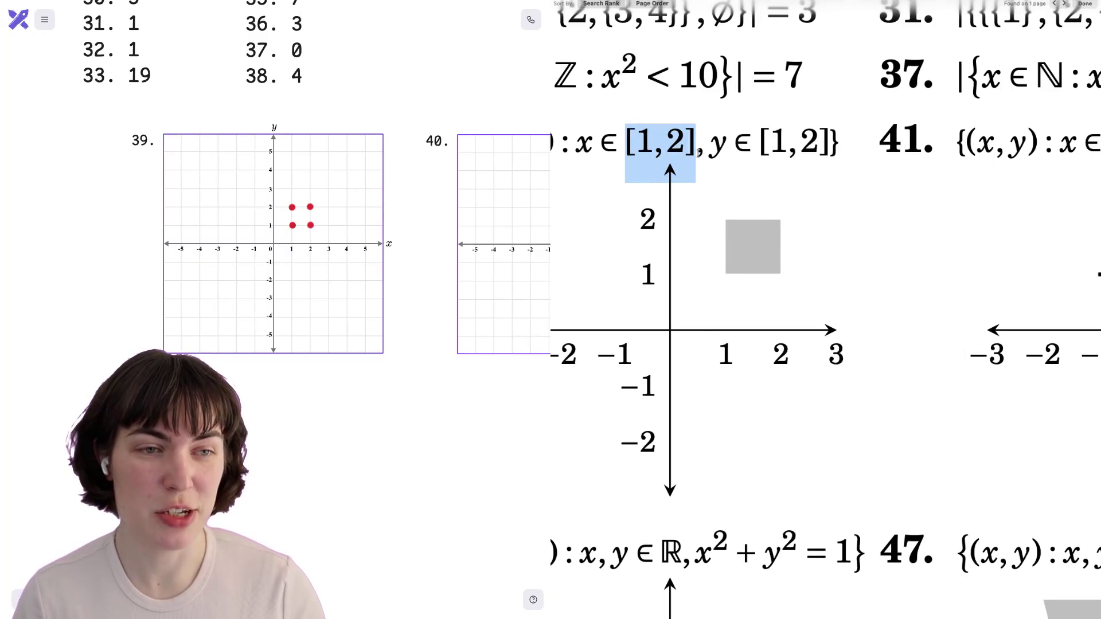
{"action": "scroll", "coordinate": [695, 149], "scroll_direction": "left", "scroll_amount": 2}
{"action": "left_click", "coordinate": [700, 143]}
{"action": "left_click_drag", "start_coordinate": [692, 144], "coordinate": [765, 143]}
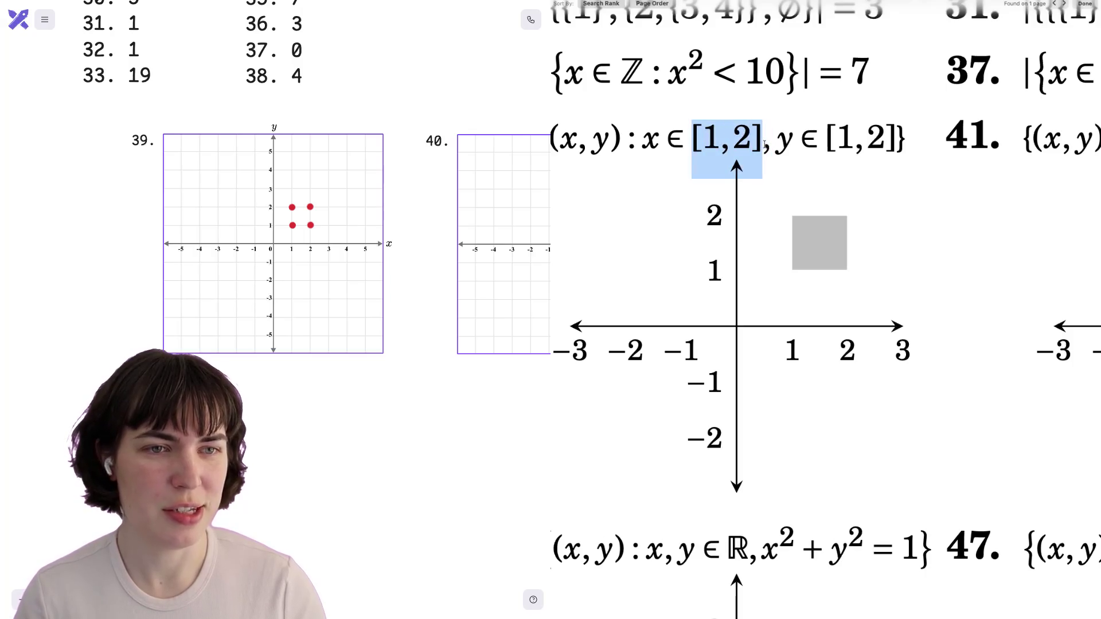
{"action": "left_click", "coordinate": [764, 144]}
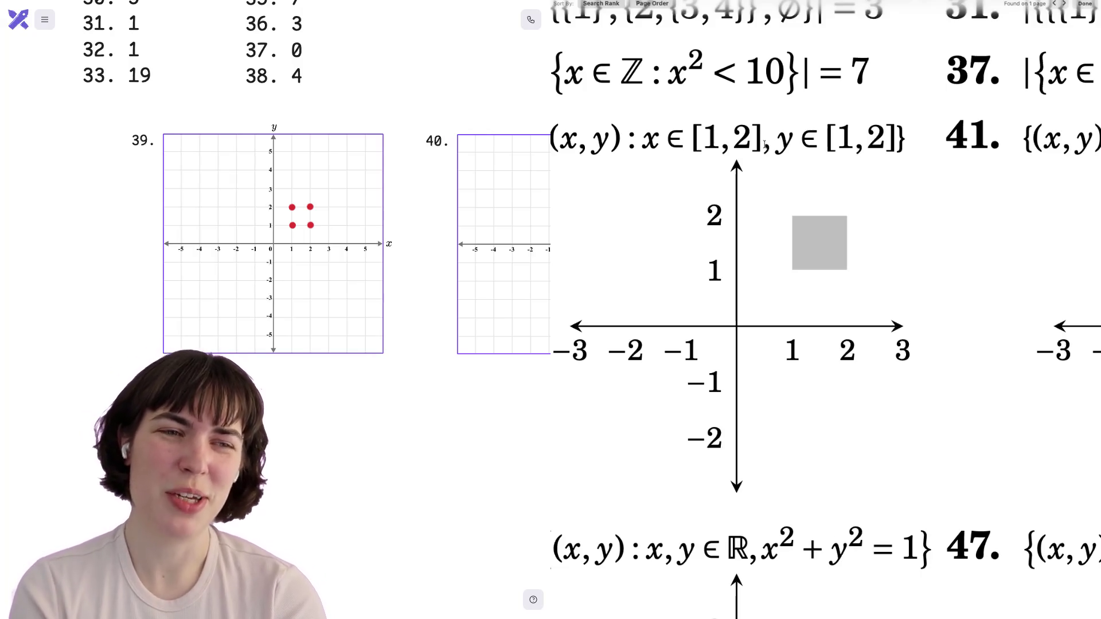
{"action": "mouse_move", "coordinate": [766, 145]}
{"action": "left_mouse_down"}
{"action": "mouse_move", "coordinate": [685, 138]}
{"action": "mouse_move", "coordinate": [758, 138]}
{"action": "left_mouse_up"}
{"action": "left_click", "coordinate": [699, 136]}
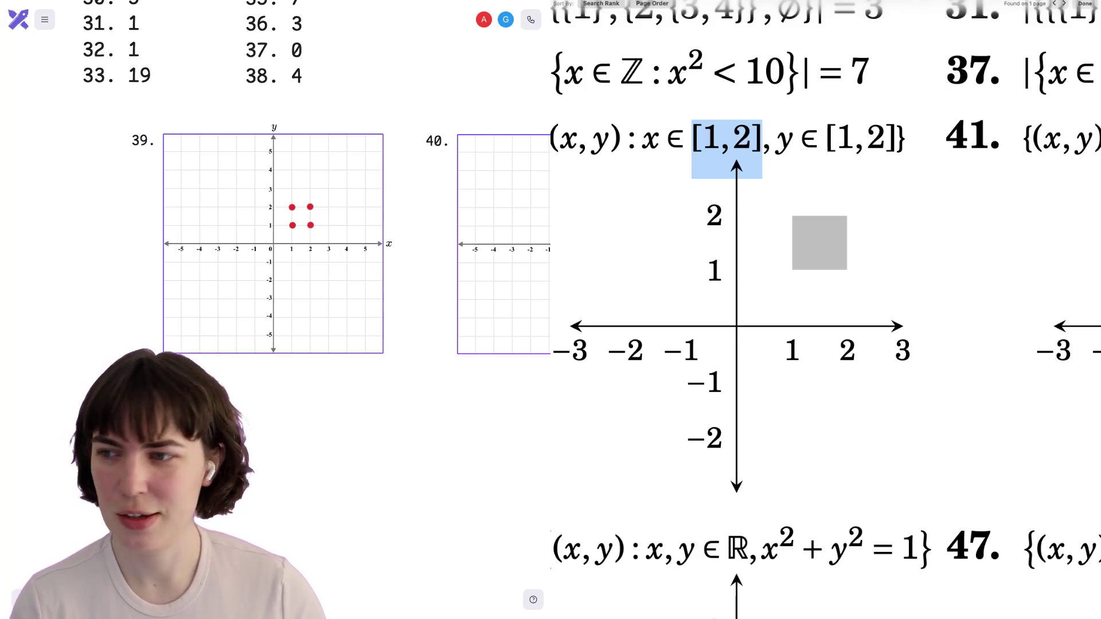
Follow the collaborator's whiteboard view to section B's exercises 17–28 with set-builder answers.
{"action": "key", "text": "super+Tab"}
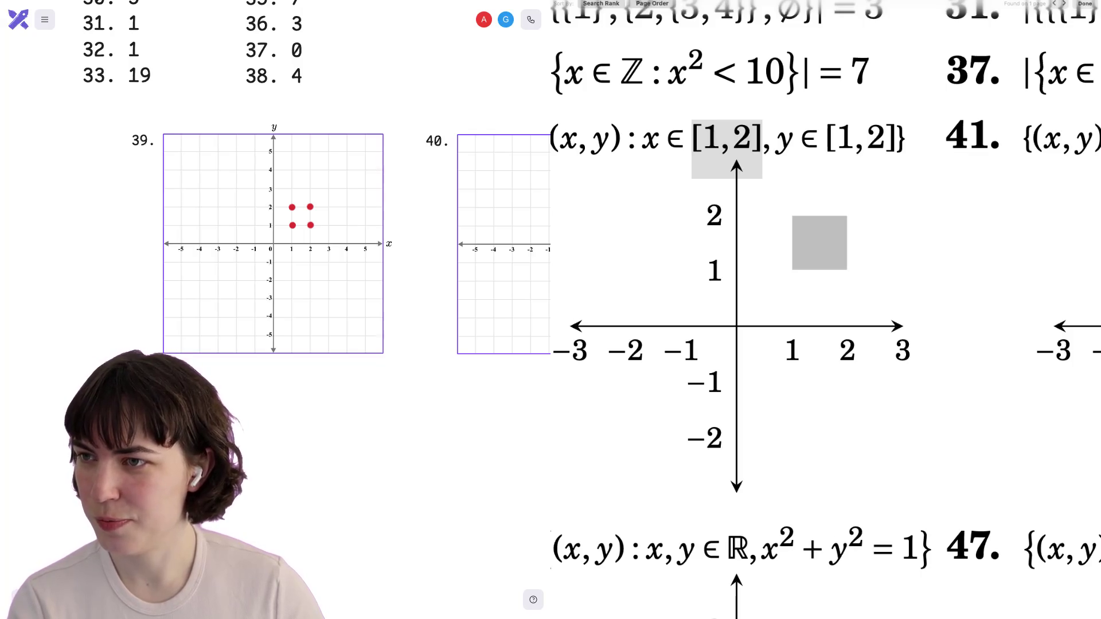
{"action": "scroll", "coordinate": [276, 206], "scroll_direction": "up", "scroll_amount": 1}
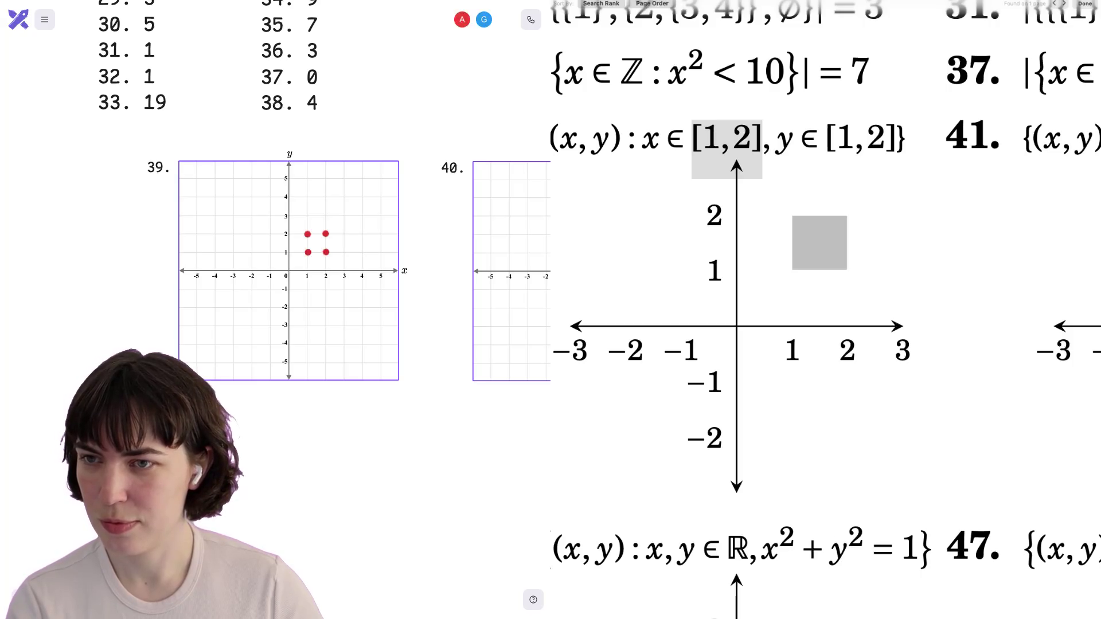
{"action": "left_click", "coordinate": [506, 19]}
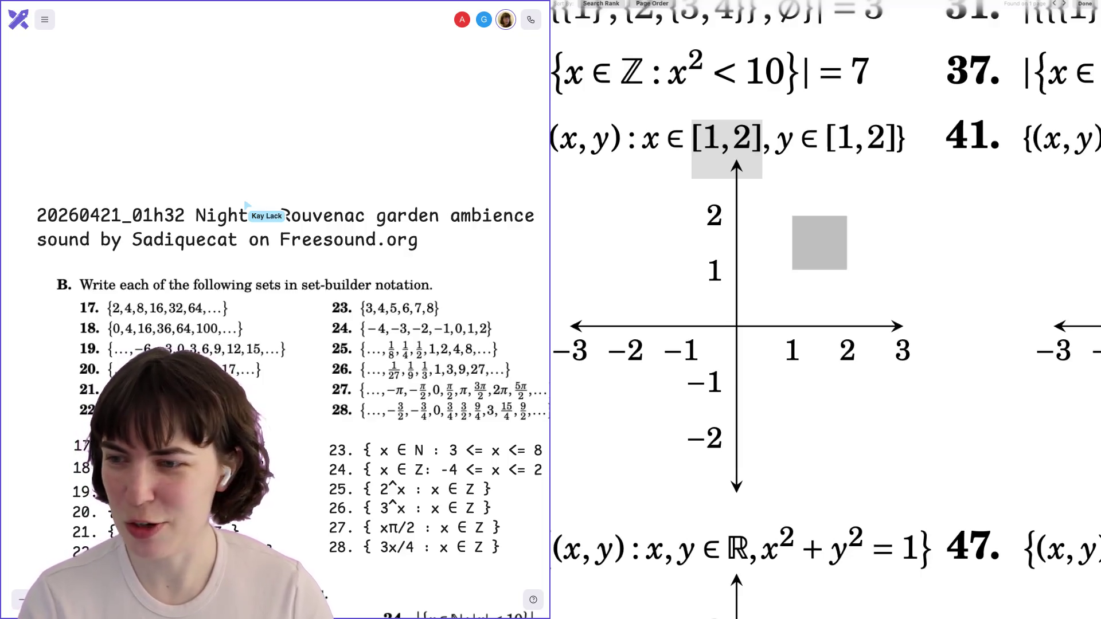
Scroll the Excalidraw worksheet down past the cardinality answers toward the exercise 39–40 graphs.
{"action": "scroll", "coordinate": [275, 310], "scroll_direction": "down", "scroll_amount": 10}
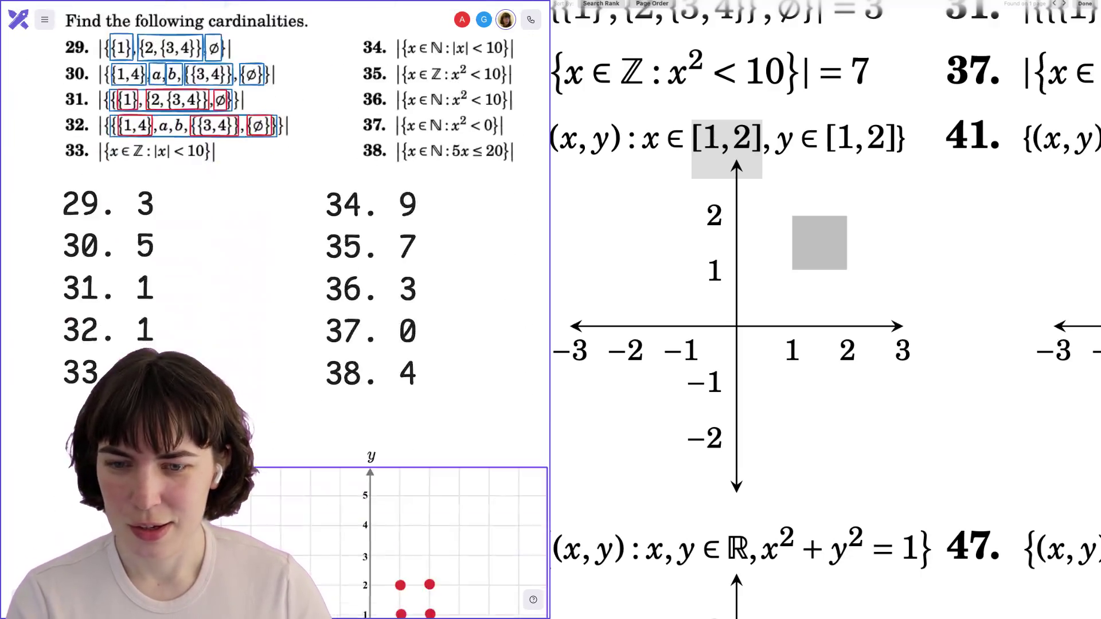
{"action": "scroll", "coordinate": [275, 310], "scroll_direction": "down", "scroll_amount": 6}
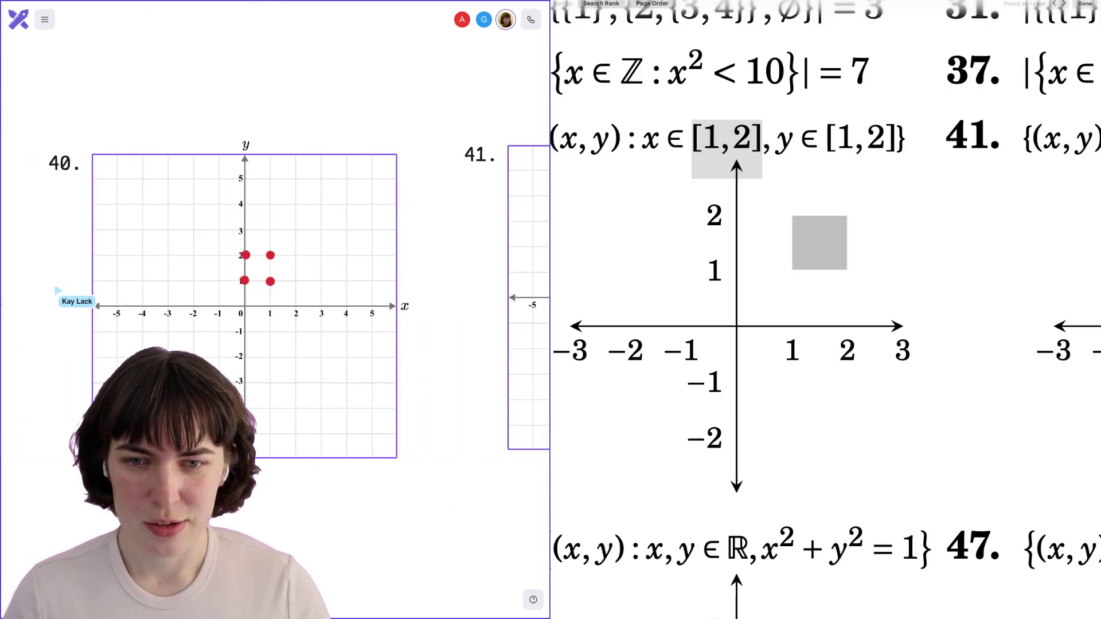
Zoom the Preview answer key out twice and scroll to solutions 39–49, including exercise 41.
{"action": "left_click", "coordinate": [806, 325]}
{"action": "key", "text": "super+minus"}
{"action": "key", "text": "super+minus"}
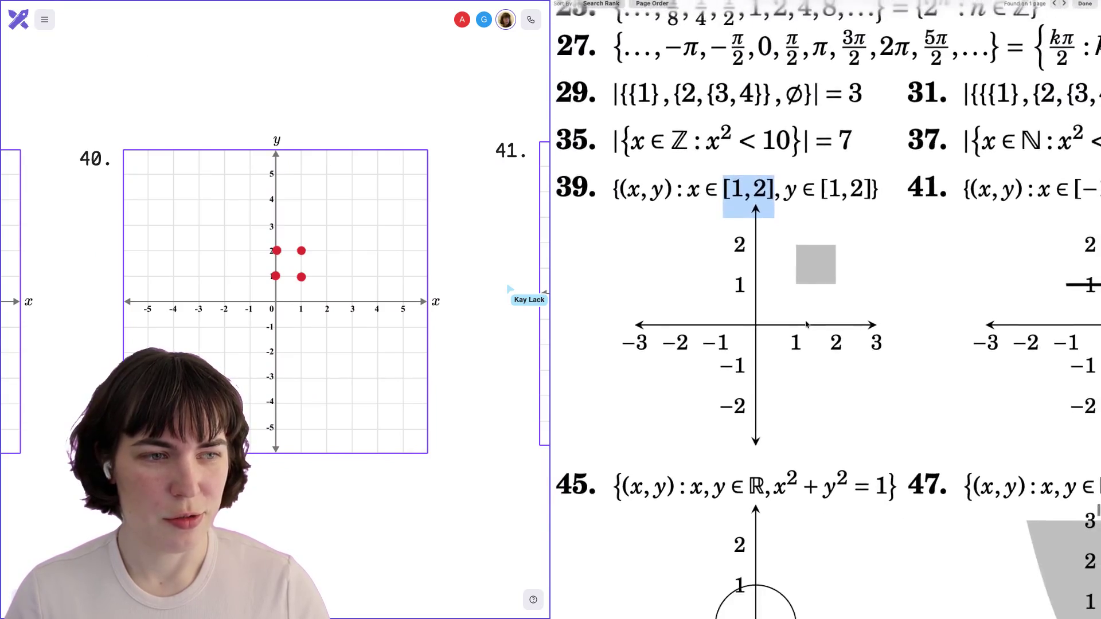
{"action": "key", "text": "super+minus"}
{"action": "key", "text": "super+minus"}
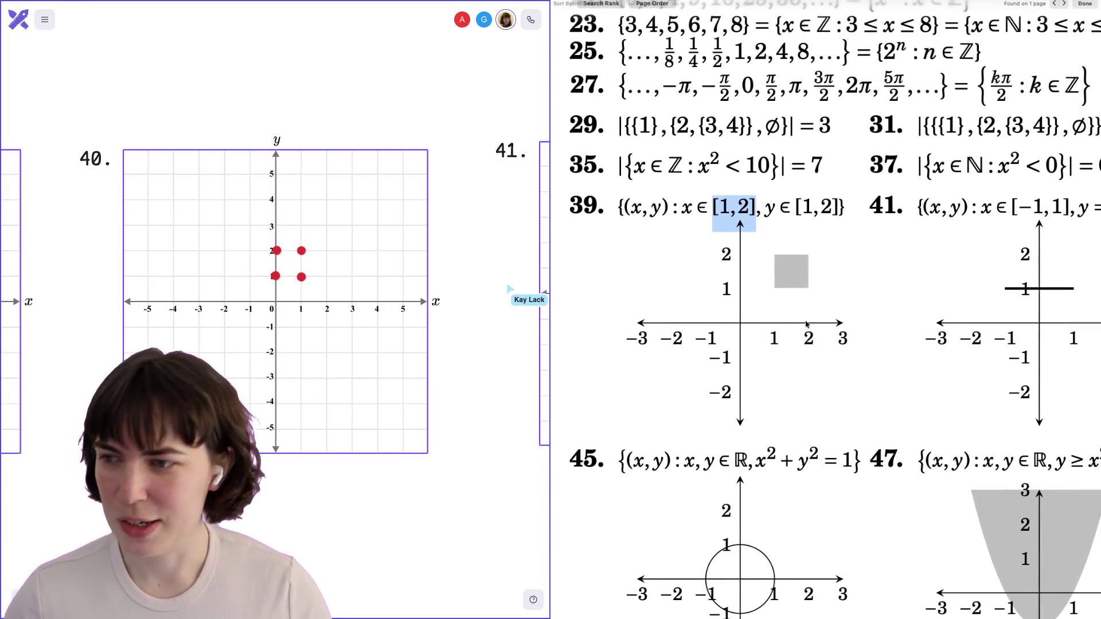
{"action": "scroll", "coordinate": [806, 326], "scroll_direction": "right", "scroll_amount": 2}
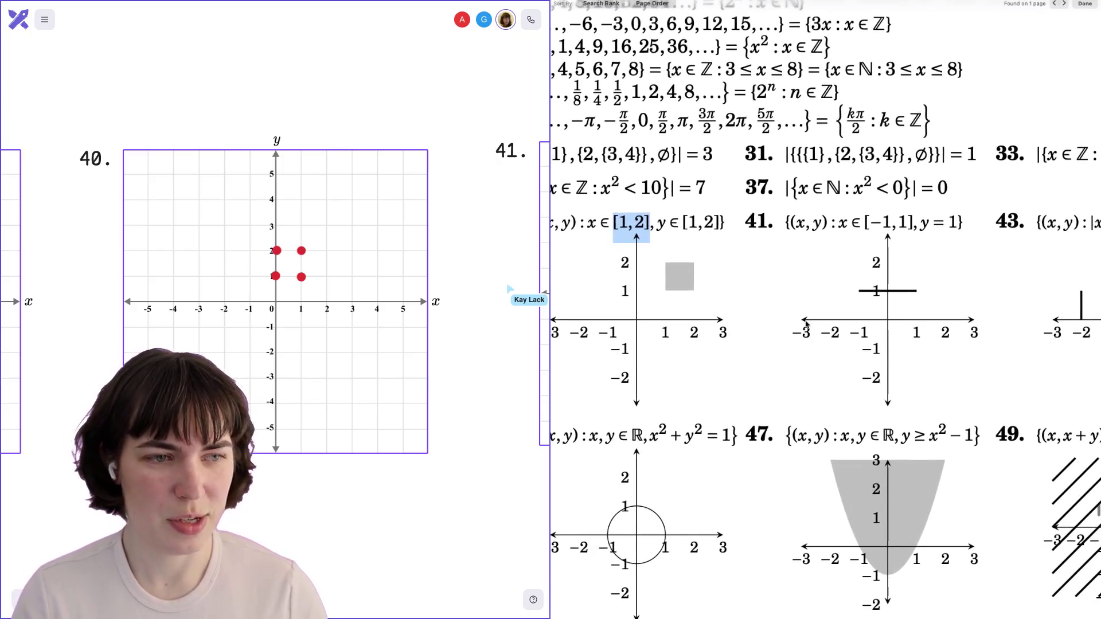
{"action": "key", "text": "super+Tab"}
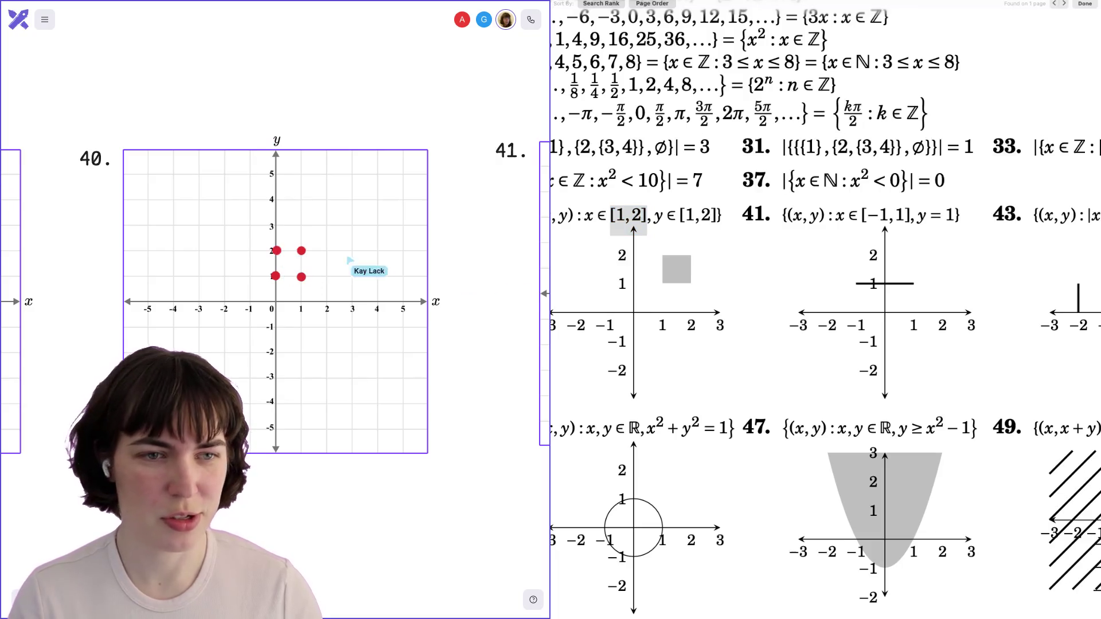
{"action": "key", "text": "super+Tab"}
{"action": "scroll", "coordinate": [826, 310], "scroll_direction": "right", "scroll_amount": 2}
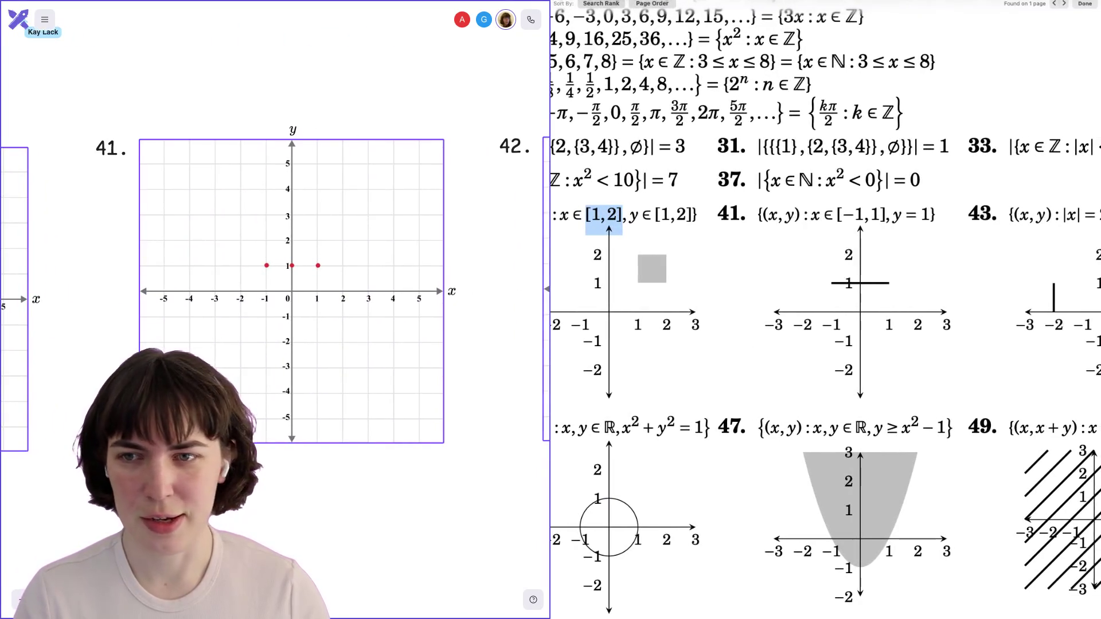
Draw a red segment from (-1,1) to (1,1) on graph 41.
{"action": "key", "text": "super+Tab"}
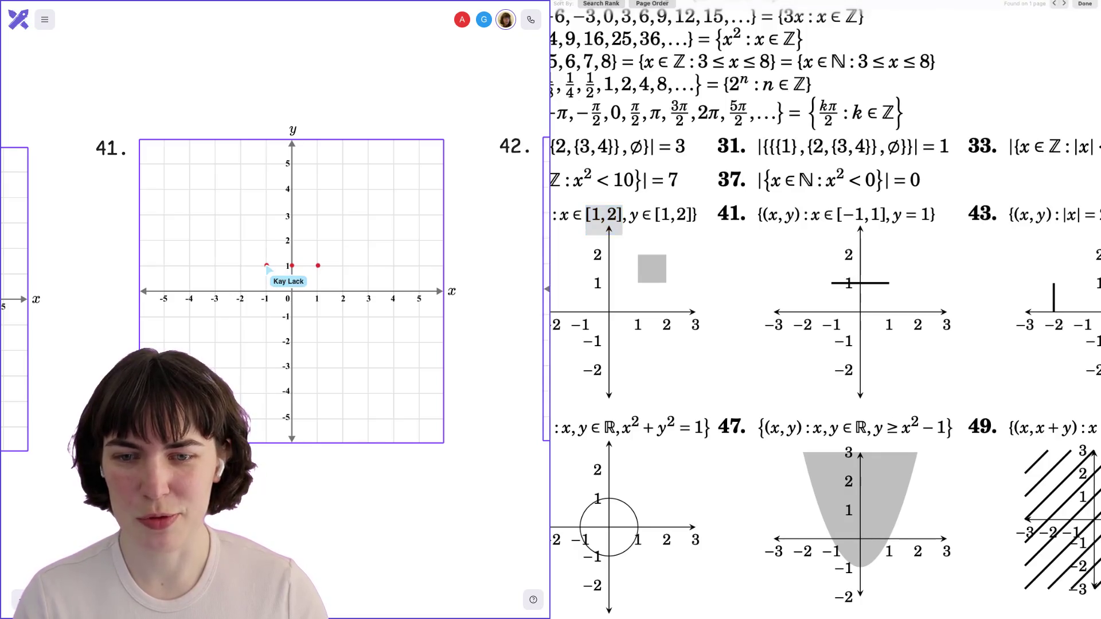
{"action": "left_click_drag", "start_coordinate": [267, 266], "coordinate": [318, 266]}
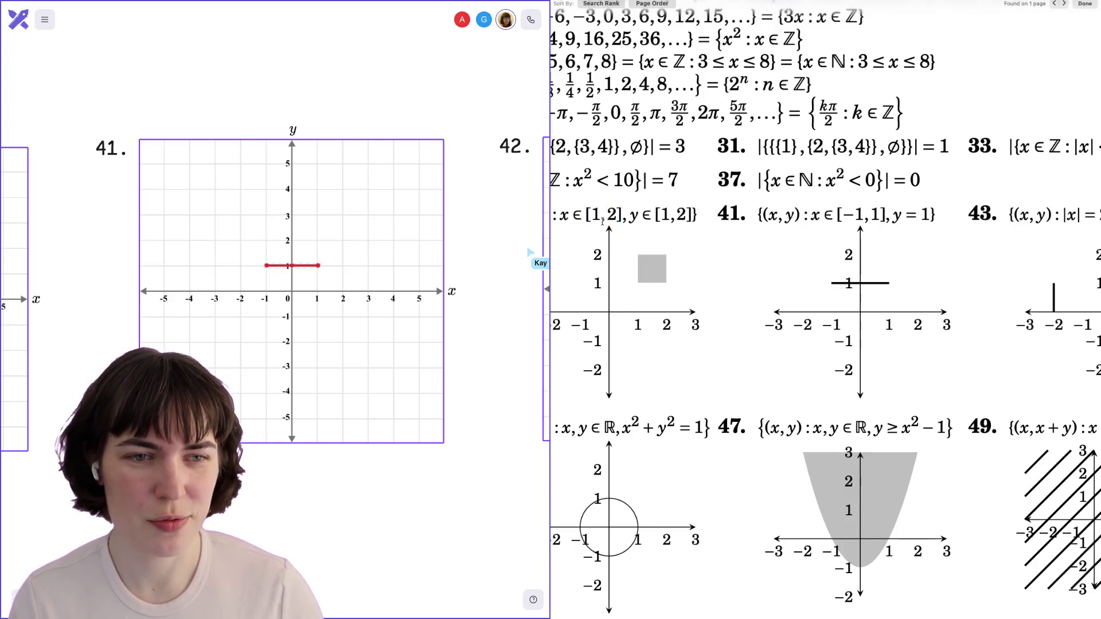
{"action": "scroll", "coordinate": [631, 229], "scroll_direction": "left", "scroll_amount": 2}
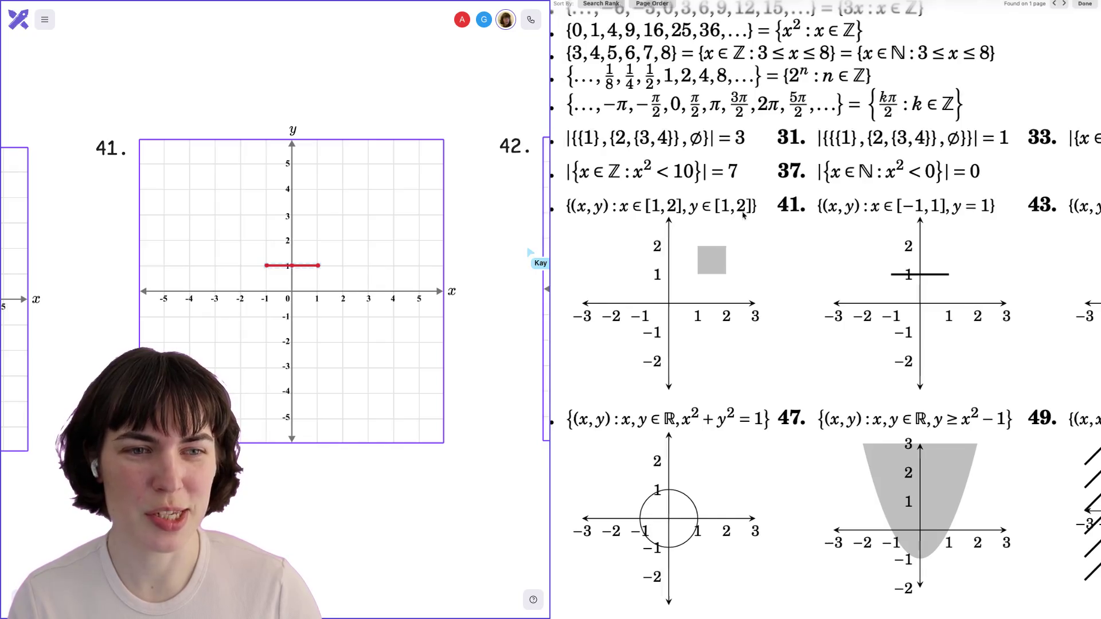
Pan to exercise 43's grid with red points at (-2,0), (-2,1), (2,0), (2,1).
{"action": "scroll", "coordinate": [695, 225], "scroll_direction": "left", "scroll_amount": 1}
{"action": "scroll", "coordinate": [745, 218], "scroll_direction": "right", "scroll_amount": 3}
{"action": "scroll", "coordinate": [772, 215], "scroll_direction": "right", "scroll_amount": 8}
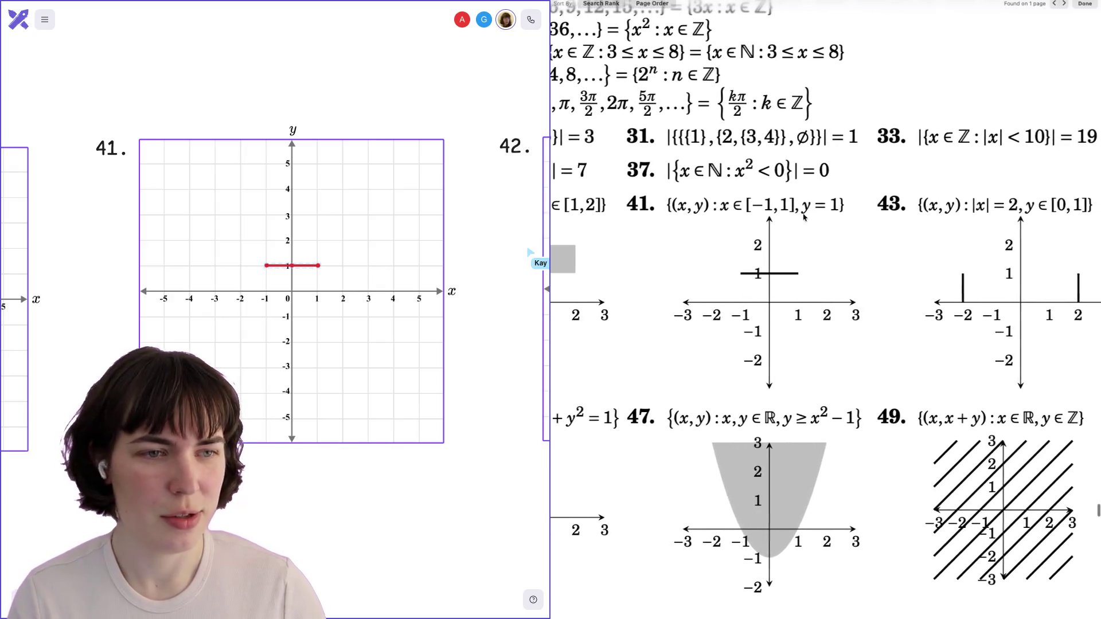
{"action": "scroll", "coordinate": [275, 292], "scroll_direction": "right", "scroll_amount": 10}
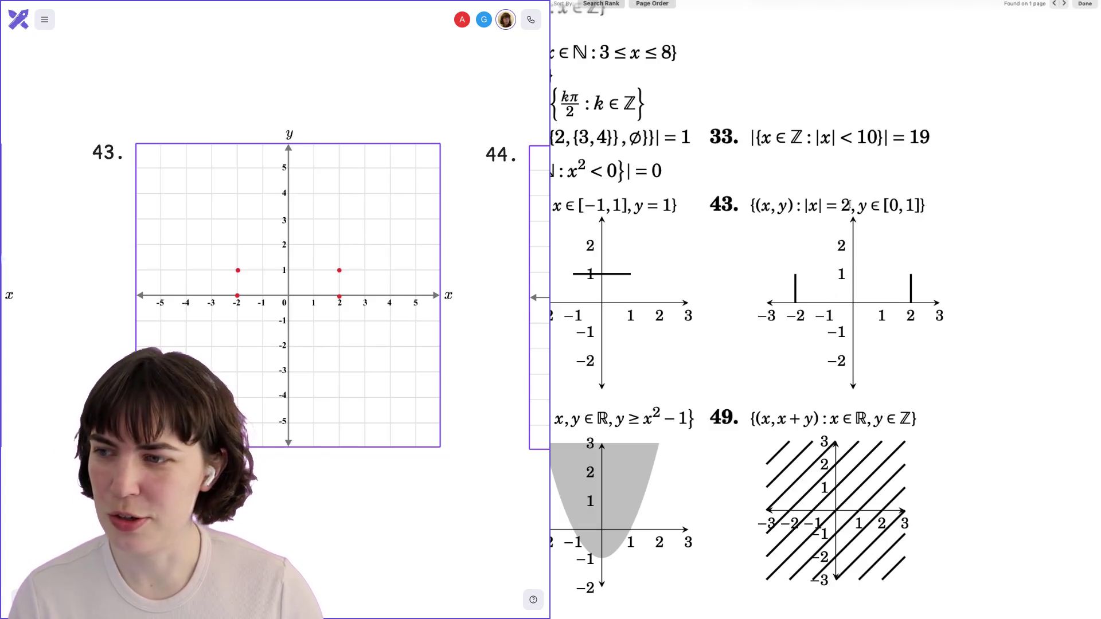
Highlight the |x| = 2 and y ∈ [0,1] conditions of problem 43 in the PDF.
{"action": "left_click_drag", "start_coordinate": [851, 205], "coordinate": [814, 205]}
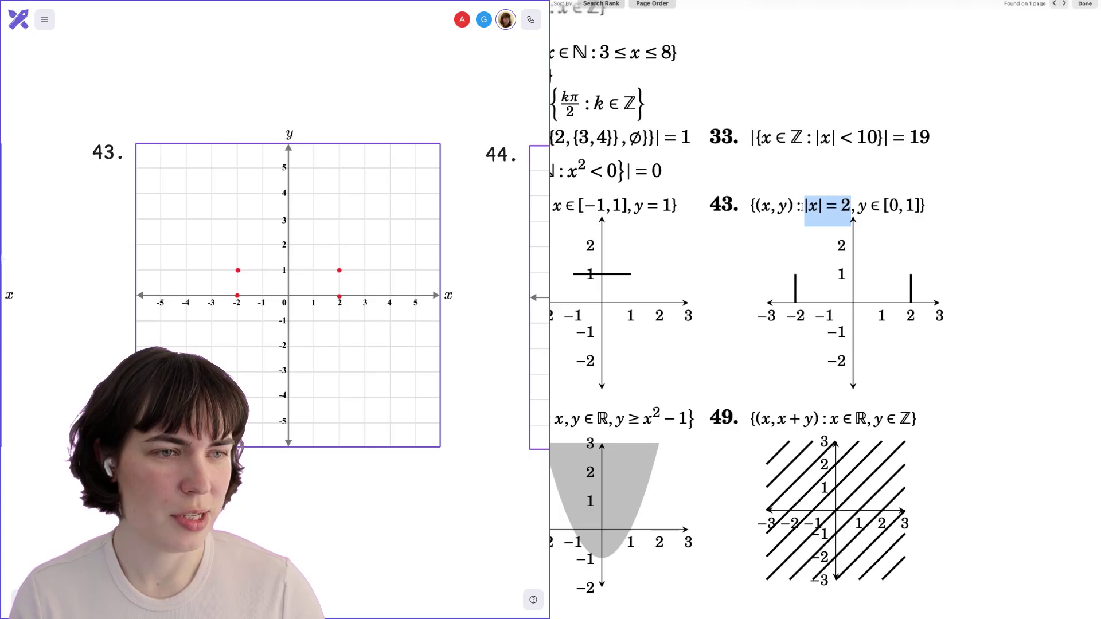
{"action": "left_click", "coordinate": [816, 208]}
{"action": "left_click_drag", "start_coordinate": [802, 210], "coordinate": [923, 208]}
{"action": "left_click", "coordinate": [866, 209]}
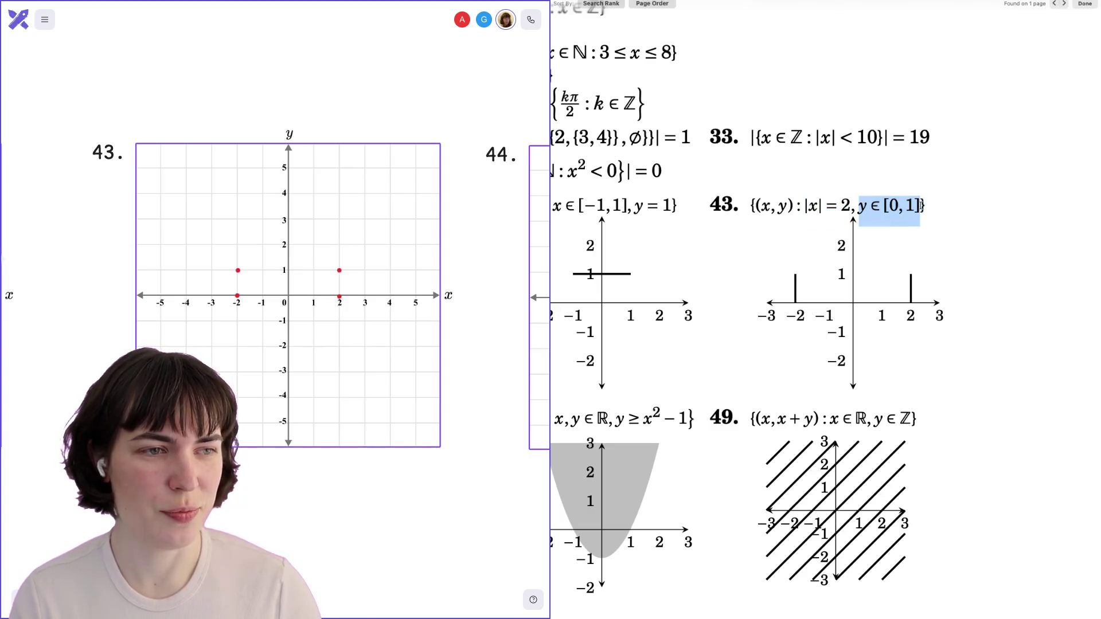
{"action": "left_click", "coordinate": [922, 209]}
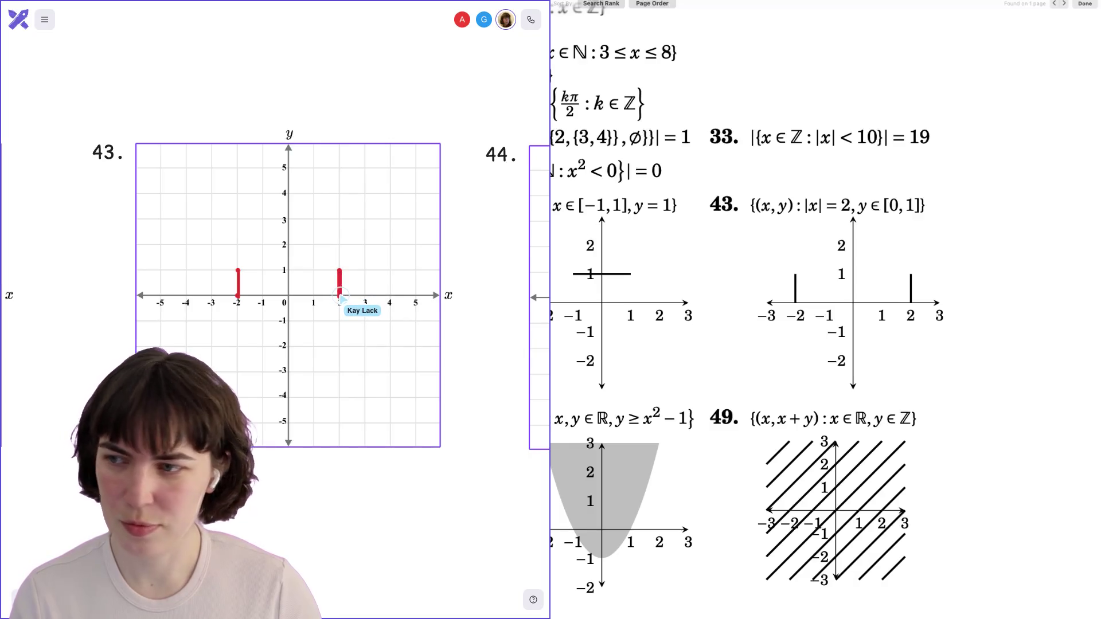
Scroll on to exercise 47's grid with red shading inside a parabola.
{"action": "scroll", "coordinate": [863, 339], "scroll_direction": "up", "scroll_amount": 2}
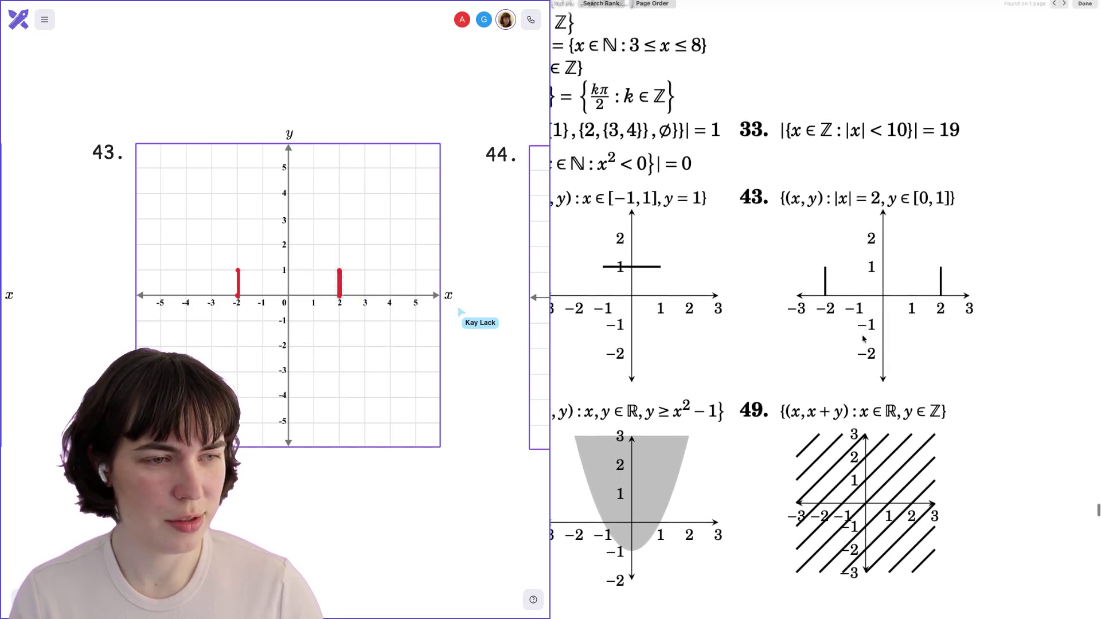
{"action": "scroll", "coordinate": [864, 339], "scroll_direction": "down", "scroll_amount": 3}
{"action": "scroll", "coordinate": [864, 339], "scroll_direction": "up", "scroll_amount": 3}
{"action": "scroll", "coordinate": [863, 339], "scroll_direction": "down", "scroll_amount": 2}
{"action": "scroll", "coordinate": [863, 339], "scroll_direction": "up", "scroll_amount": 3}
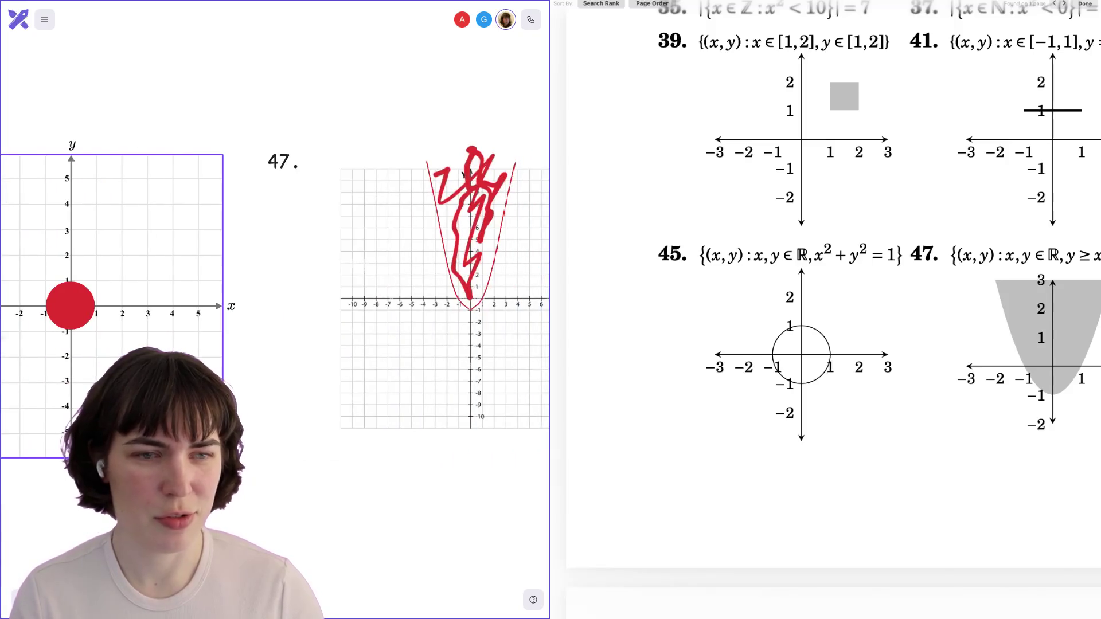
Pan the canvas past graph 47 to 49 and scroll the PDF to problem 51 on page 293.
{"action": "scroll", "coordinate": [931, 413], "scroll_direction": "right", "scroll_amount": 5}
{"action": "scroll", "coordinate": [931, 413], "scroll_direction": "down", "scroll_amount": 2}
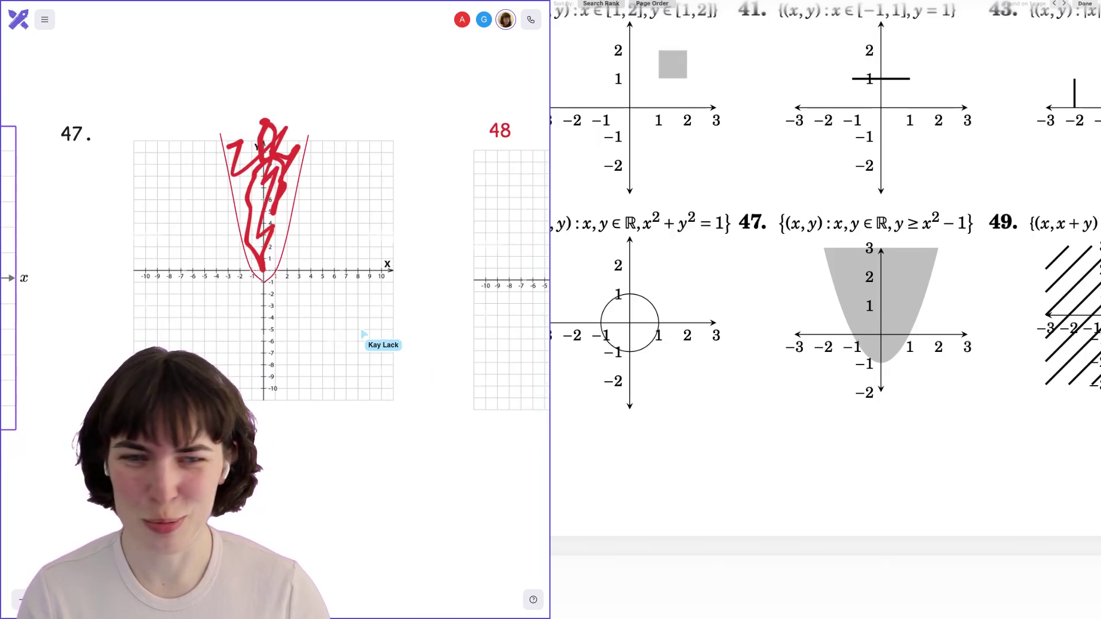
{"action": "scroll", "coordinate": [884, 310], "scroll_direction": "right", "scroll_amount": 7}
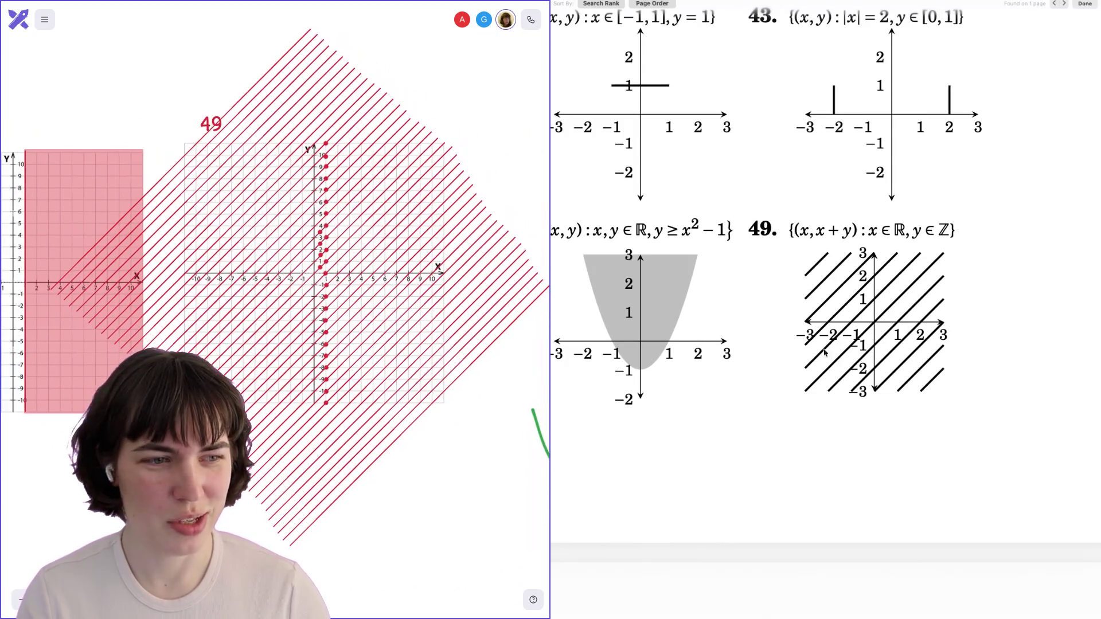
{"action": "scroll", "coordinate": [869, 345], "scroll_direction": "down", "scroll_amount": 1}
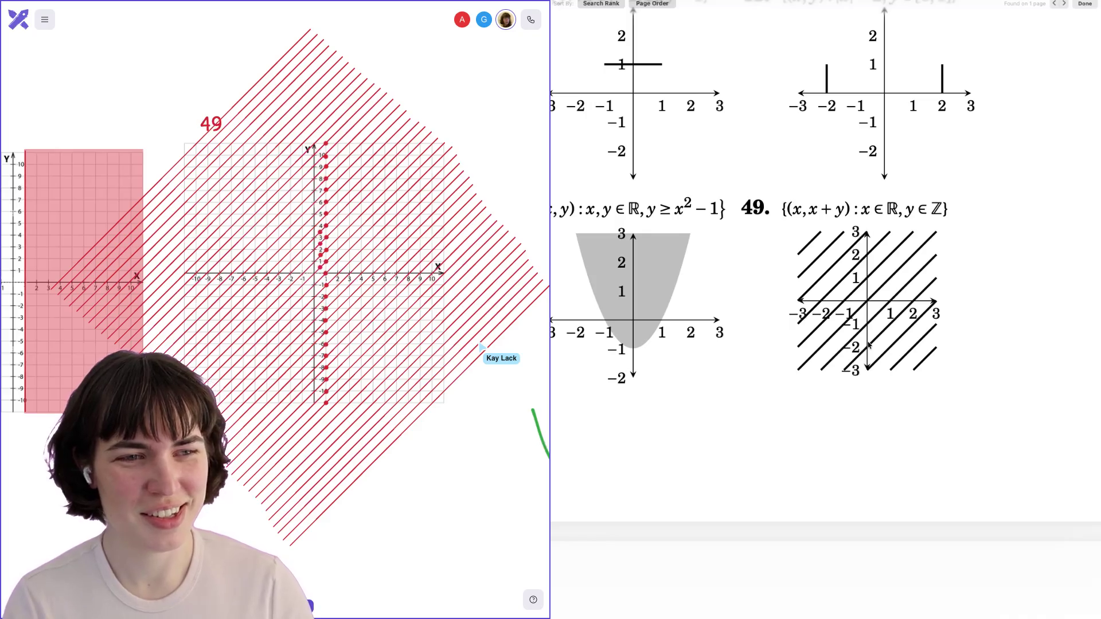
{"action": "scroll", "coordinate": [869, 344], "scroll_direction": "down", "scroll_amount": 2}
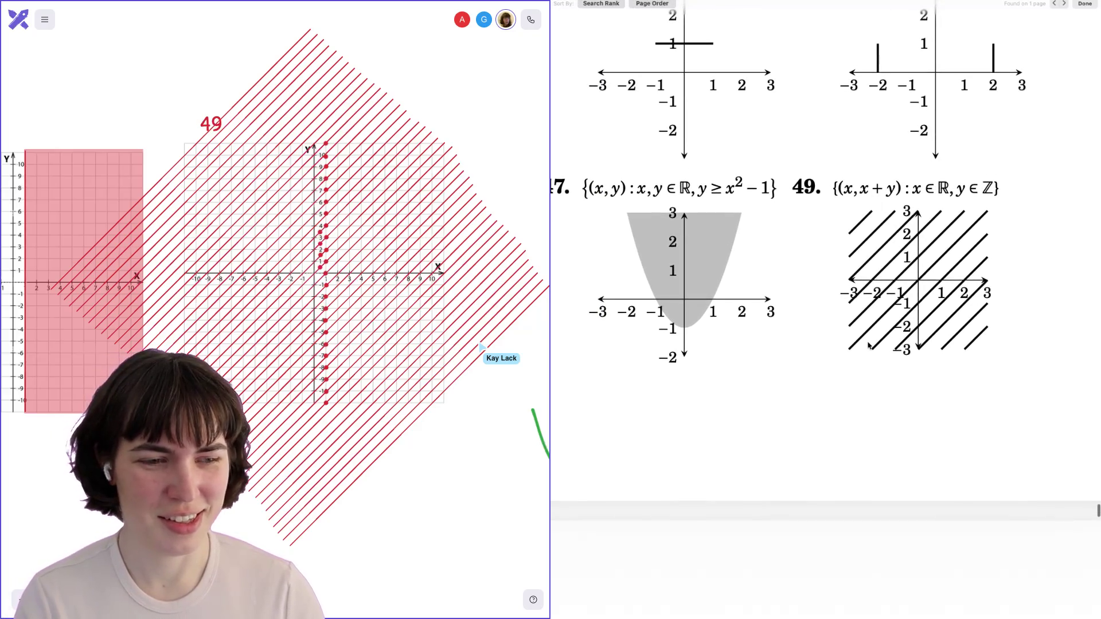
{"action": "scroll", "coordinate": [869, 344], "scroll_direction": "down", "scroll_amount": 2}
{"action": "scroll", "coordinate": [869, 345], "scroll_direction": "down", "scroll_amount": 5}
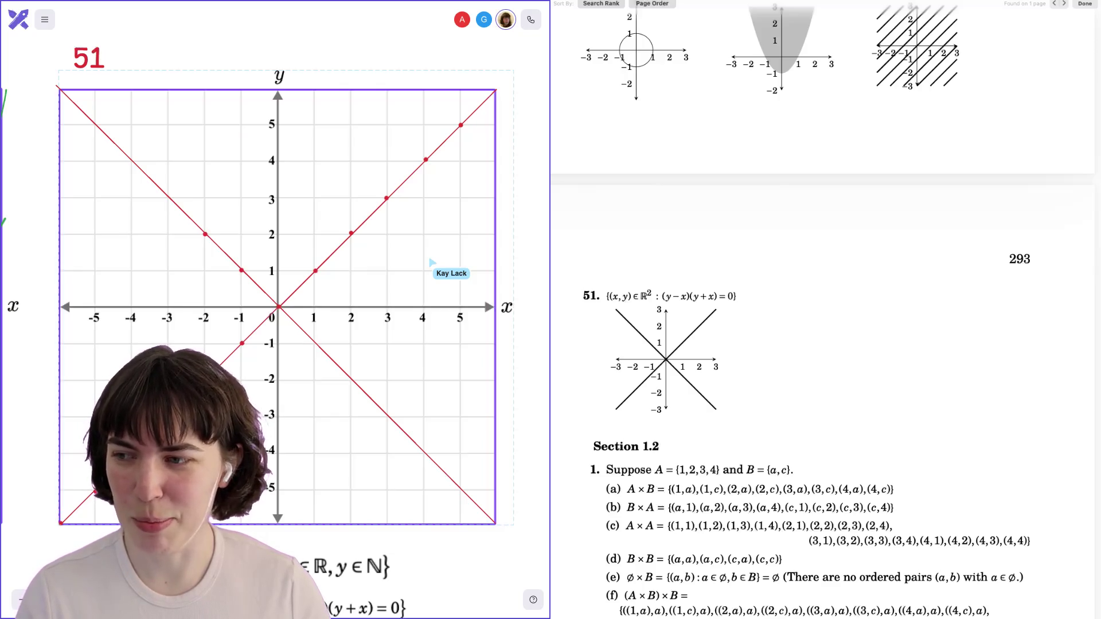
Pan across the graphs to exercise 50's green parabolas and scroll the PDF up to Chapter 1 Exercises.
{"action": "scroll", "coordinate": [277, 307], "scroll_direction": "left", "scroll_amount": 1}
{"action": "scroll", "coordinate": [289, 303], "scroll_direction": "down", "scroll_amount": 2}
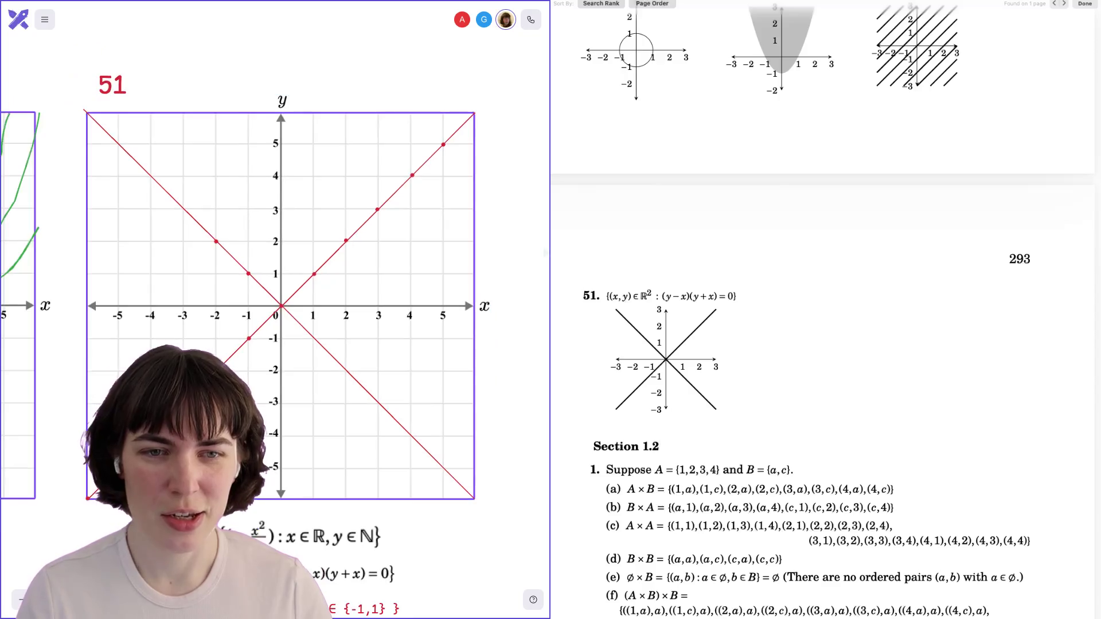
{"action": "scroll", "coordinate": [281, 304], "scroll_direction": "down", "scroll_amount": 5}
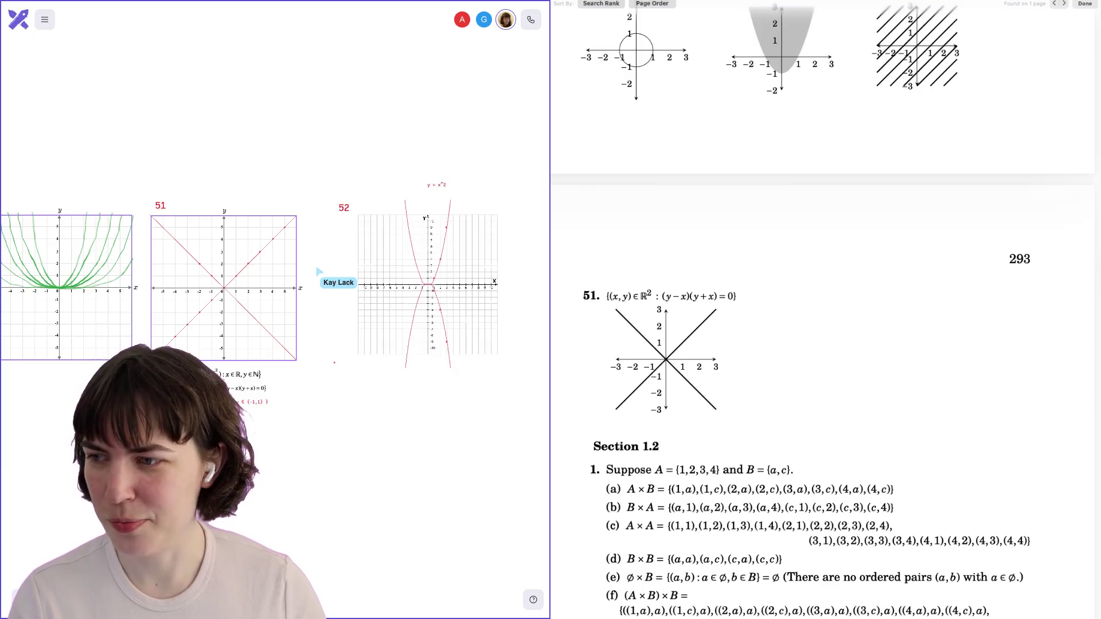
{"action": "scroll", "coordinate": [275, 281], "scroll_direction": "left", "scroll_amount": 10}
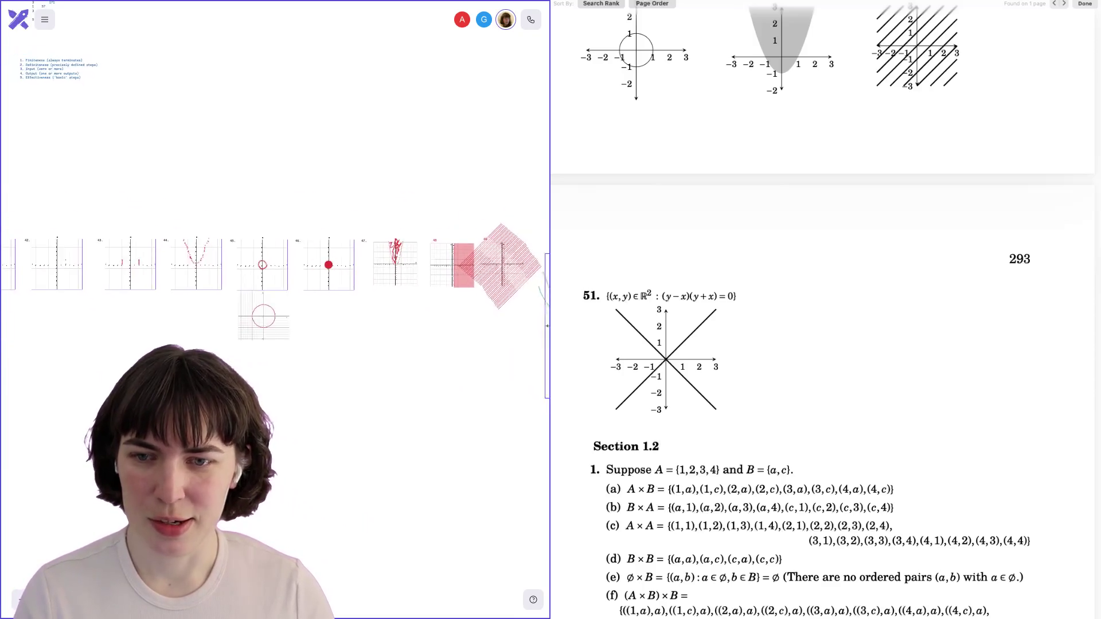
{"action": "scroll", "coordinate": [276, 172], "scroll_direction": "left", "scroll_amount": 10}
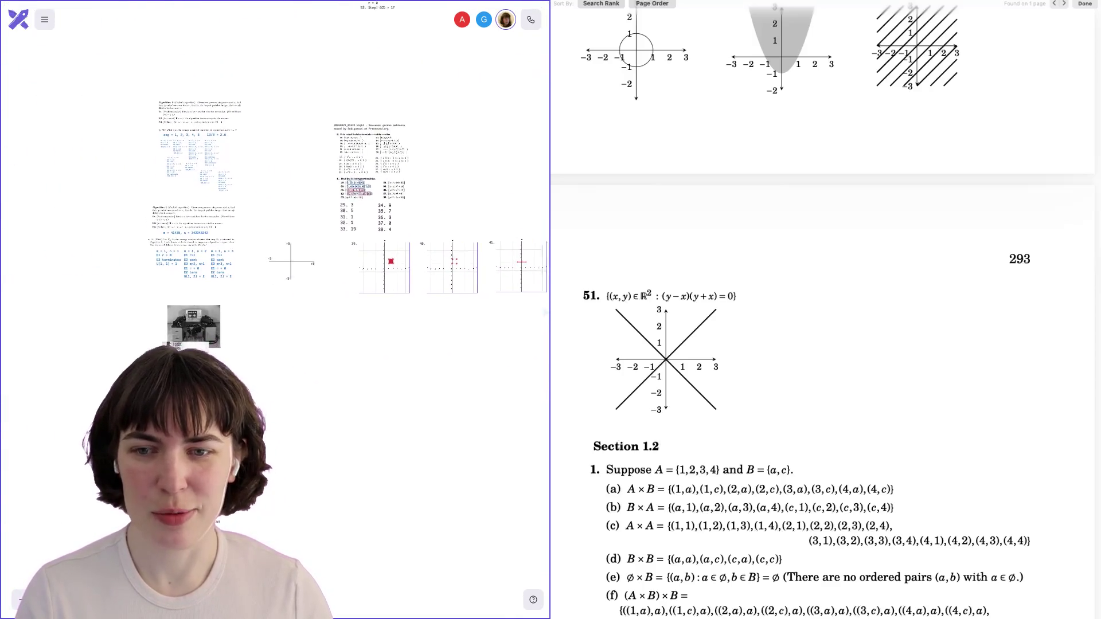
{"action": "scroll", "coordinate": [275, 258], "scroll_direction": "right", "scroll_amount": 15}
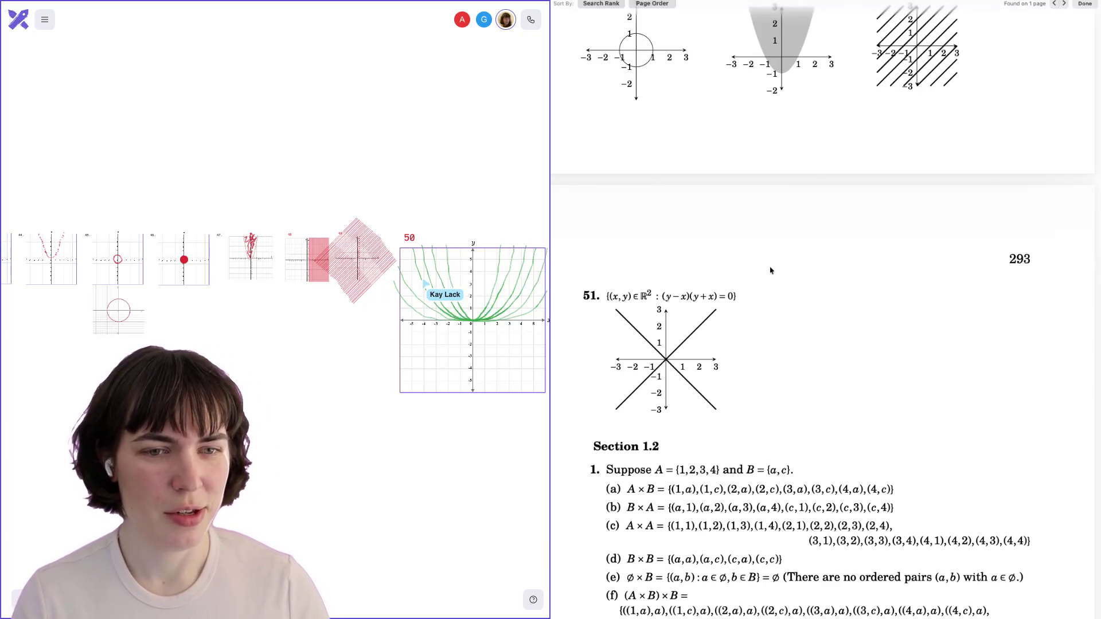
{"action": "scroll", "coordinate": [693, 253], "scroll_direction": "up", "scroll_amount": 5}
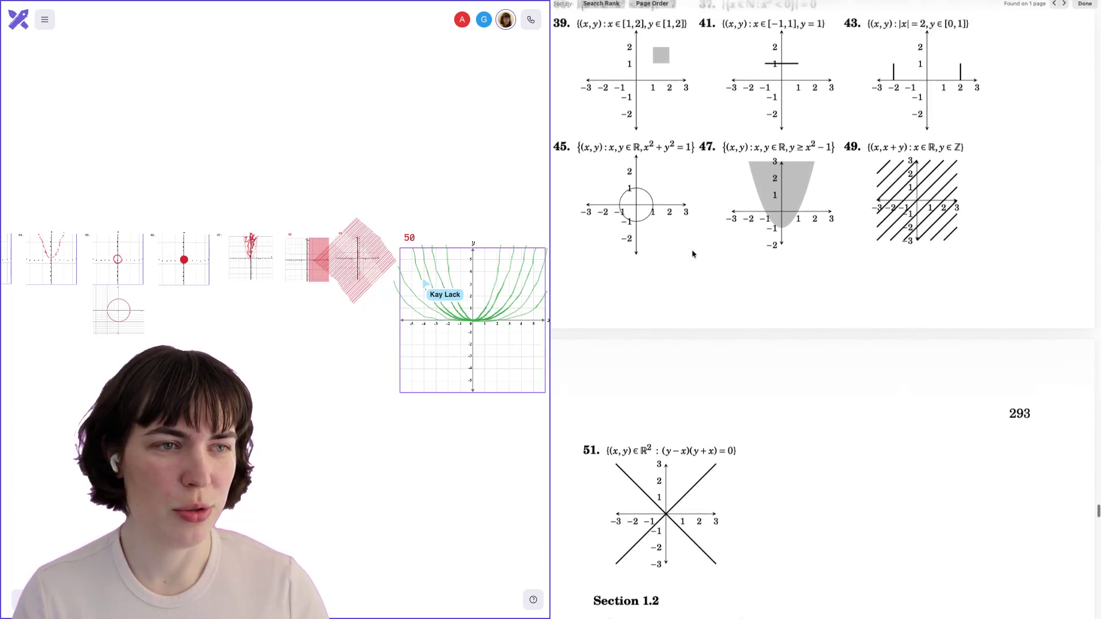
{"action": "scroll", "coordinate": [693, 253], "scroll_direction": "right", "scroll_amount": 1}
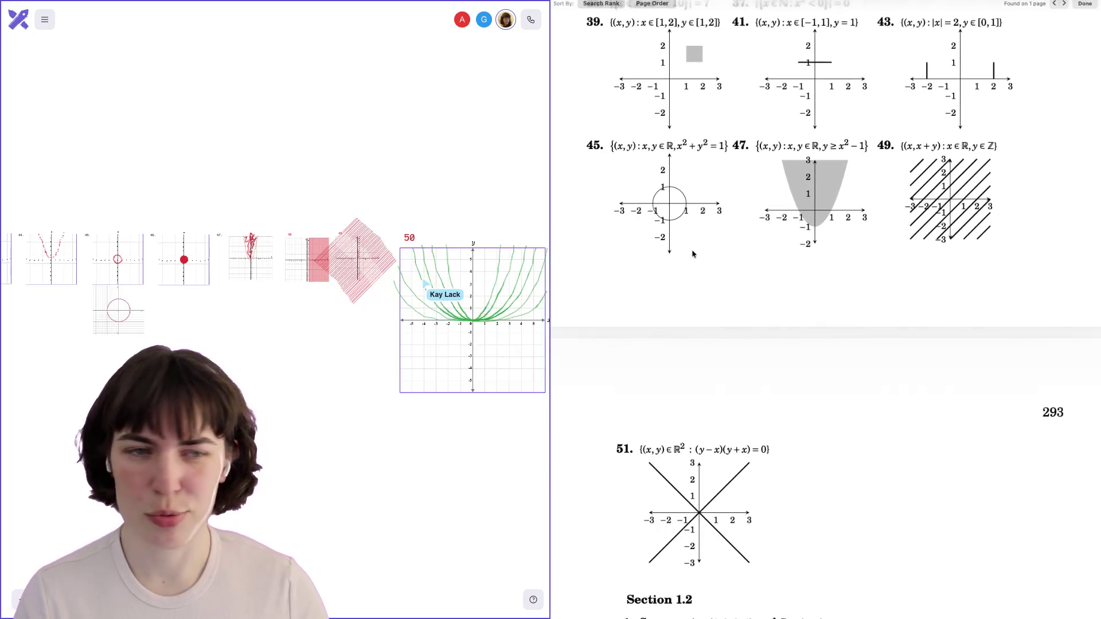
{"action": "scroll", "coordinate": [693, 253], "scroll_direction": "up", "scroll_amount": 10}
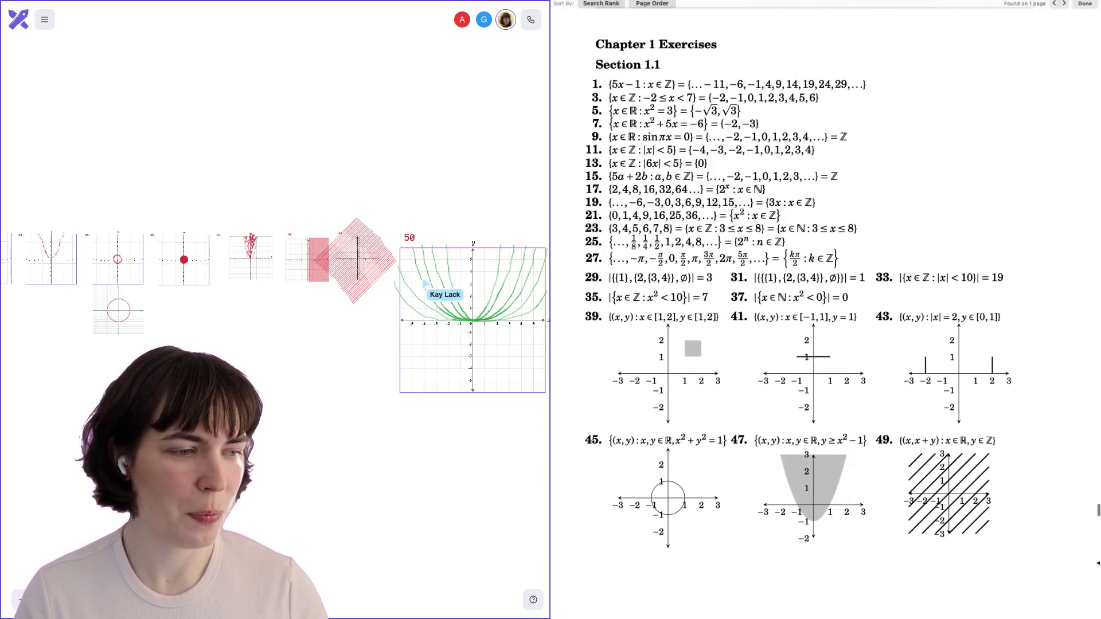
Jump the PDF to page 8 using the Preview scrollbar.
{"action": "left_click", "coordinate": [1098, 510]}
{"action": "mouse_move", "coordinate": [1098, 509]}
{"action": "left_mouse_down"}
{"action": "mouse_move", "coordinate": [1093, 345]}
{"action": "mouse_move", "coordinate": [1044, 36]}
{"action": "mouse_move", "coordinate": [1044, 51]}
{"action": "left_mouse_up"}
{"action": "scroll", "coordinate": [969, 187], "scroll_direction": "down", "scroll_amount": 15}
{"action": "scroll", "coordinate": [970, 188], "scroll_direction": "down", "scroll_amount": 6}
Scroll to the Section D exercise list 39–52, just above section 1.2 The Cartesian Product.
{"action": "scroll", "coordinate": [969, 187], "scroll_direction": "up", "scroll_amount": 5}
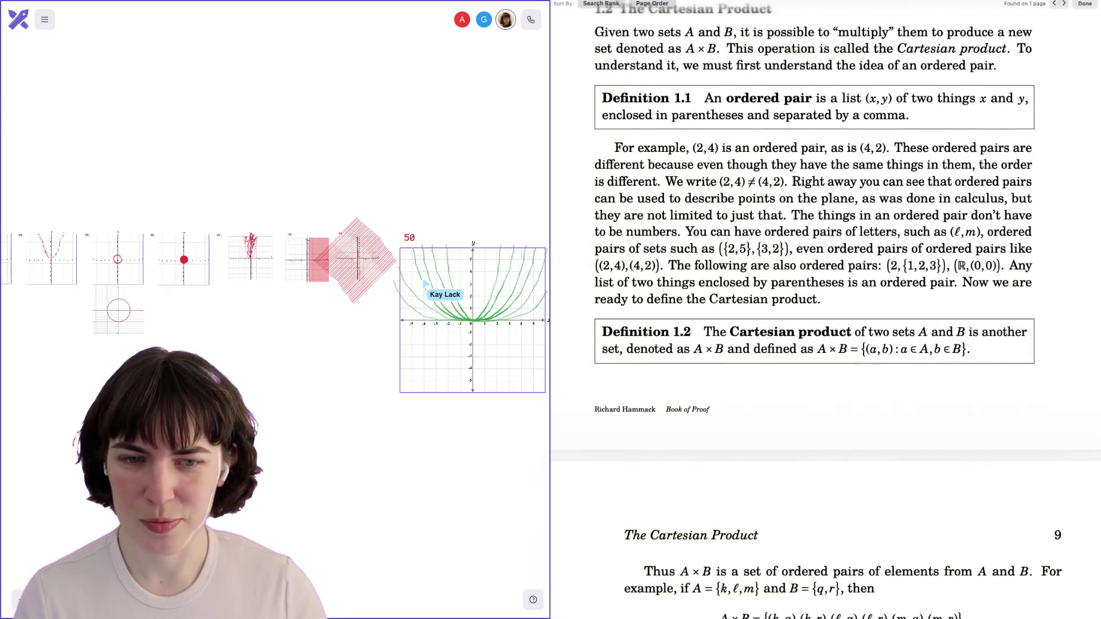
{"action": "scroll", "coordinate": [725, 274], "scroll_direction": "up", "scroll_amount": 2}
{"action": "scroll", "coordinate": [726, 273], "scroll_direction": "up", "scroll_amount": 2}
{"action": "scroll", "coordinate": [726, 272], "scroll_direction": "down", "scroll_amount": 2}
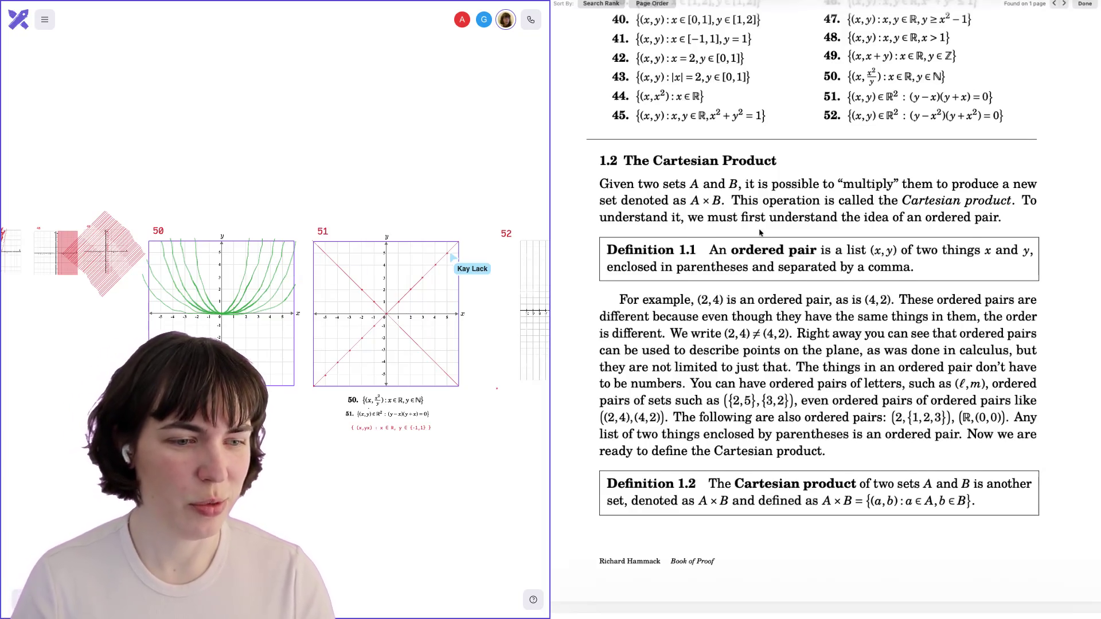
{"action": "scroll", "coordinate": [760, 232], "scroll_direction": "down", "scroll_amount": 1}
{"action": "scroll", "coordinate": [760, 232], "scroll_direction": "up", "scroll_amount": 1}
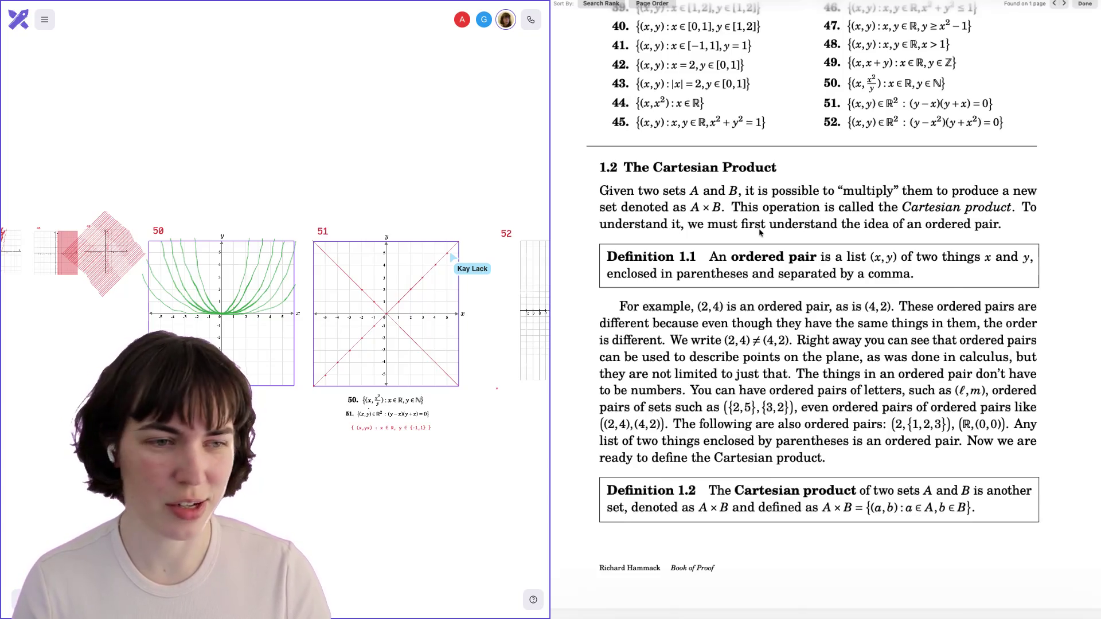
{"action": "scroll", "coordinate": [760, 232], "scroll_direction": "down", "scroll_amount": 15}
{"action": "scroll", "coordinate": [760, 232], "scroll_direction": "down", "scroll_amount": 20}
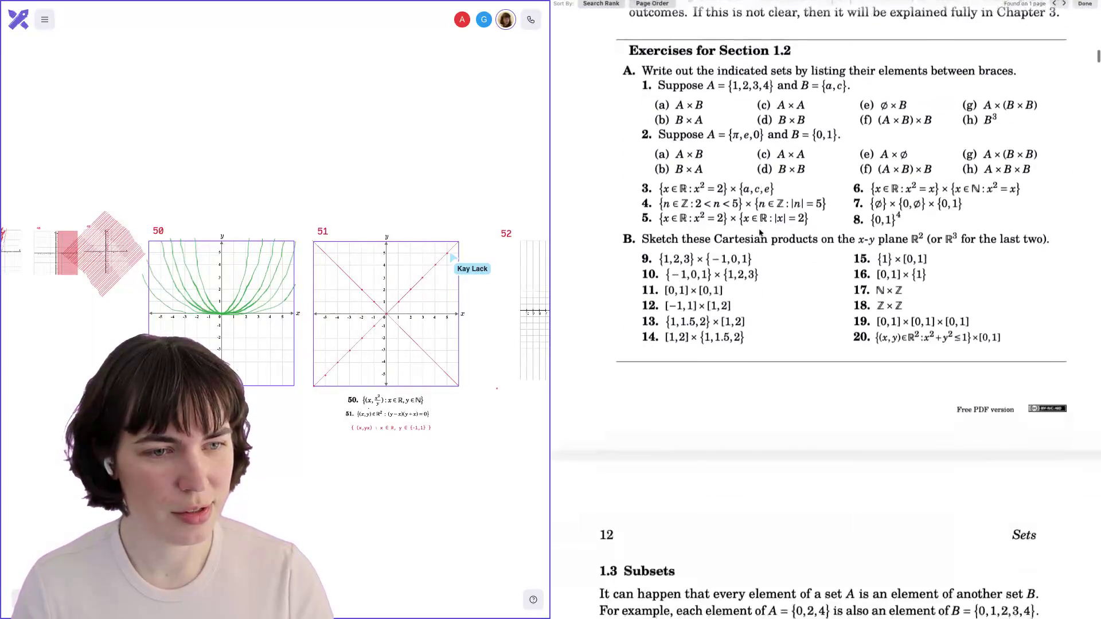
{"action": "scroll", "coordinate": [760, 232], "scroll_direction": "up", "scroll_amount": 1}
{"action": "scroll", "coordinate": [760, 232], "scroll_direction": "down", "scroll_amount": 2}
{"action": "scroll", "coordinate": [760, 233], "scroll_direction": "up", "scroll_amount": 20}
{"action": "scroll", "coordinate": [760, 233], "scroll_direction": "up", "scroll_amount": 10}
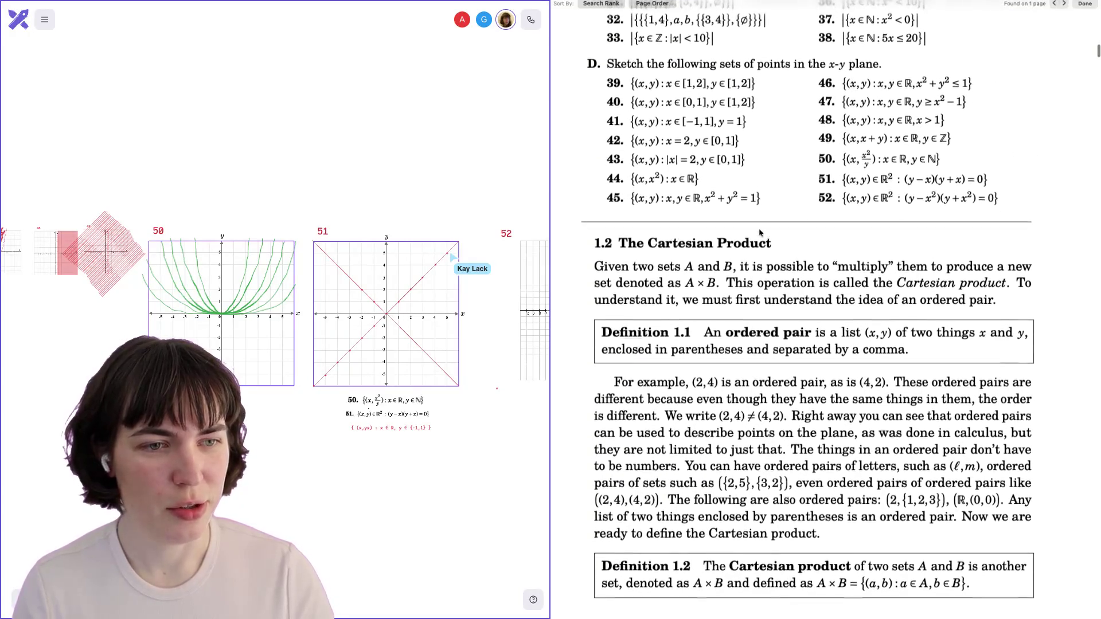
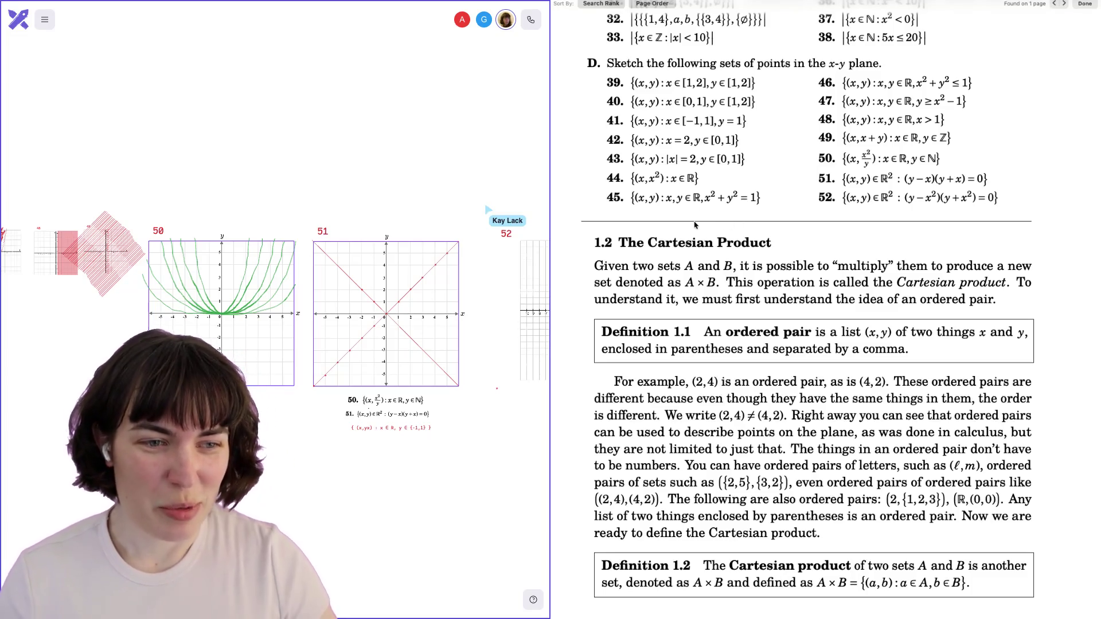
{"action": "scroll", "coordinate": [695, 225], "scroll_direction": "down", "scroll_amount": 2}
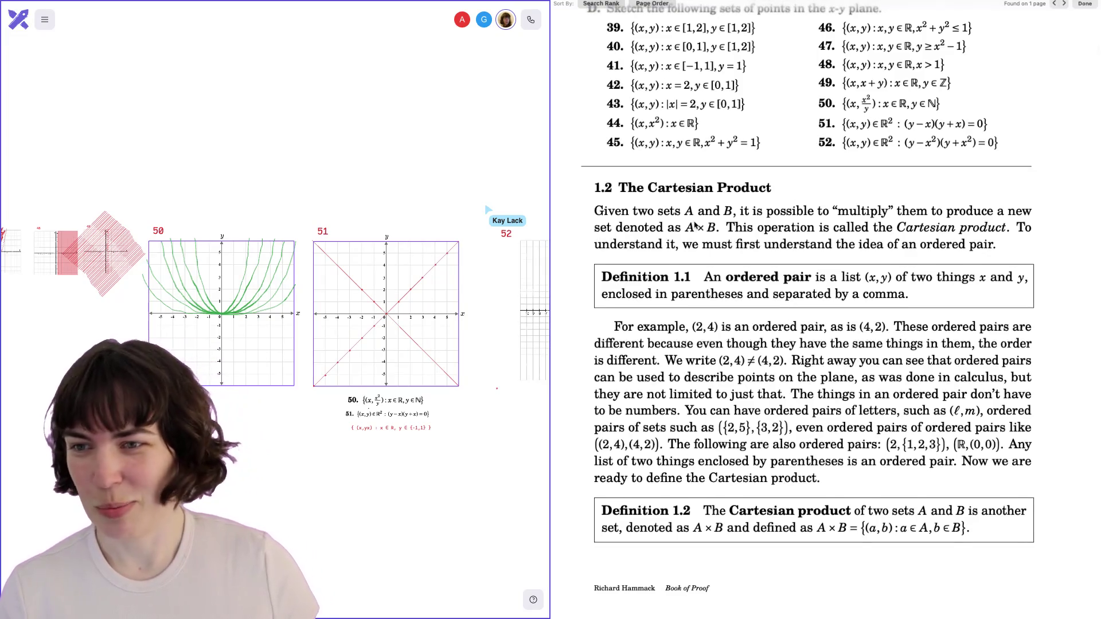
{"action": "scroll", "coordinate": [695, 225], "scroll_direction": "down", "scroll_amount": 3}
{"action": "scroll", "coordinate": [783, 253], "scroll_direction": "down", "scroll_amount": 1}
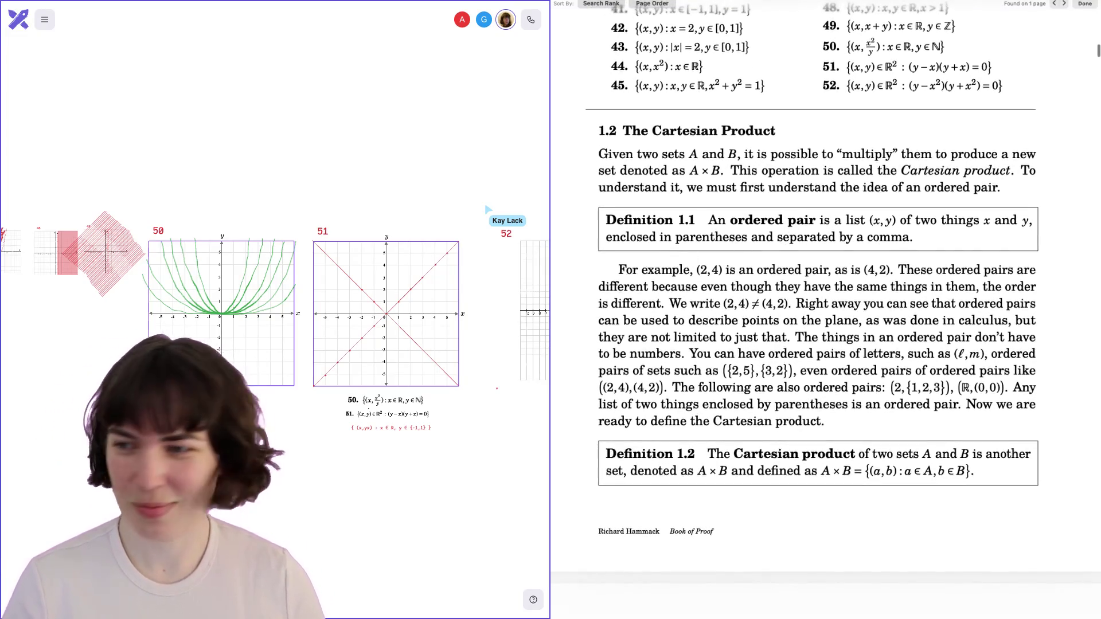